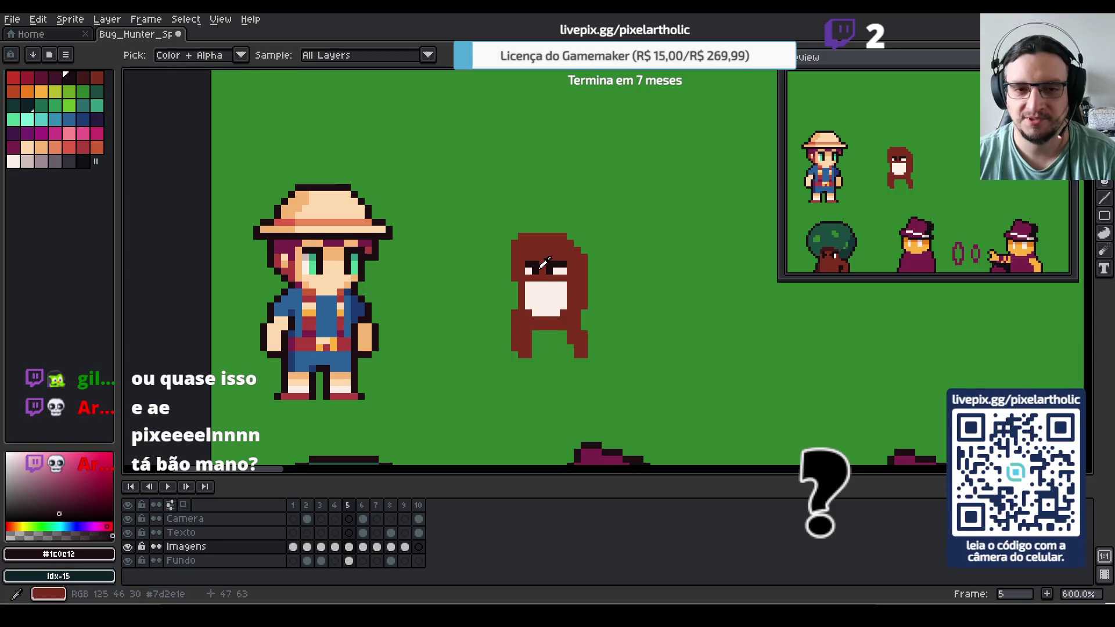
# Sample the creature's brown and draw an arm reaching out to the left
pyautogui.keyDown('alt'); pyautogui.click(530, 244); pyautogui.keyUp('alt')
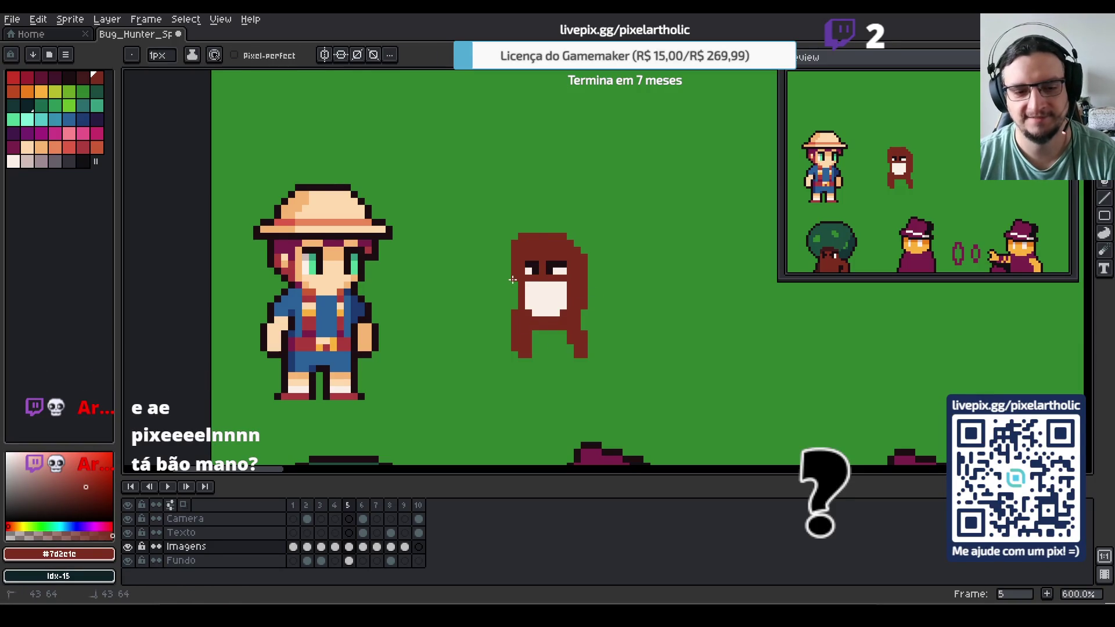
pyautogui.moveTo(509, 284)
pyautogui.mouseDown()
pyautogui.moveTo(480, 284)
pyautogui.moveTo(496, 279)
pyautogui.mouseUp()
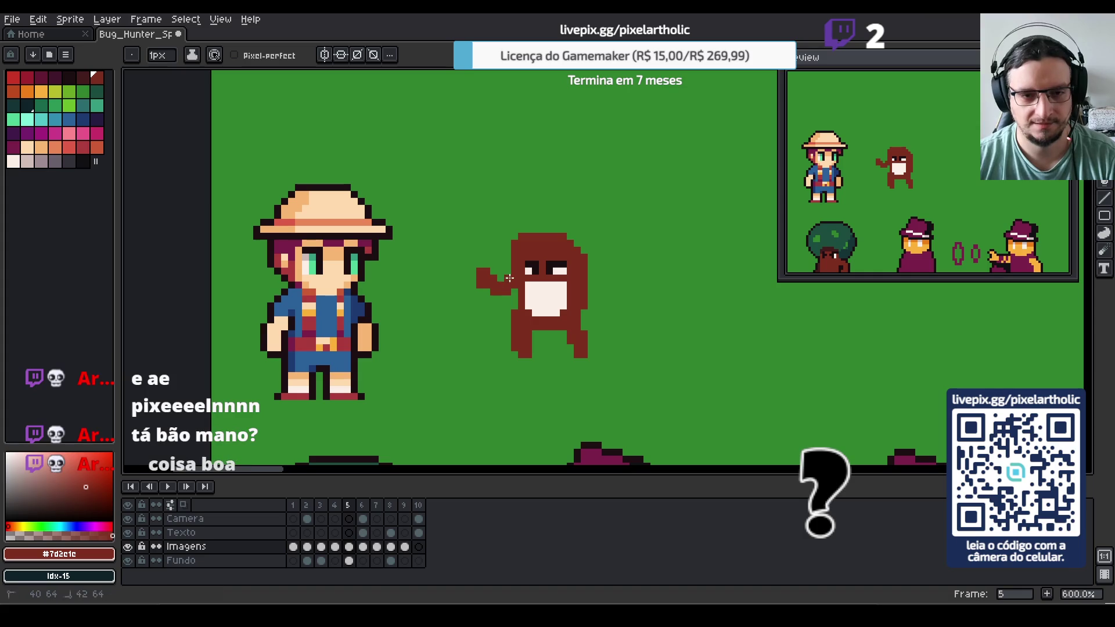
pyautogui.click(501, 279)
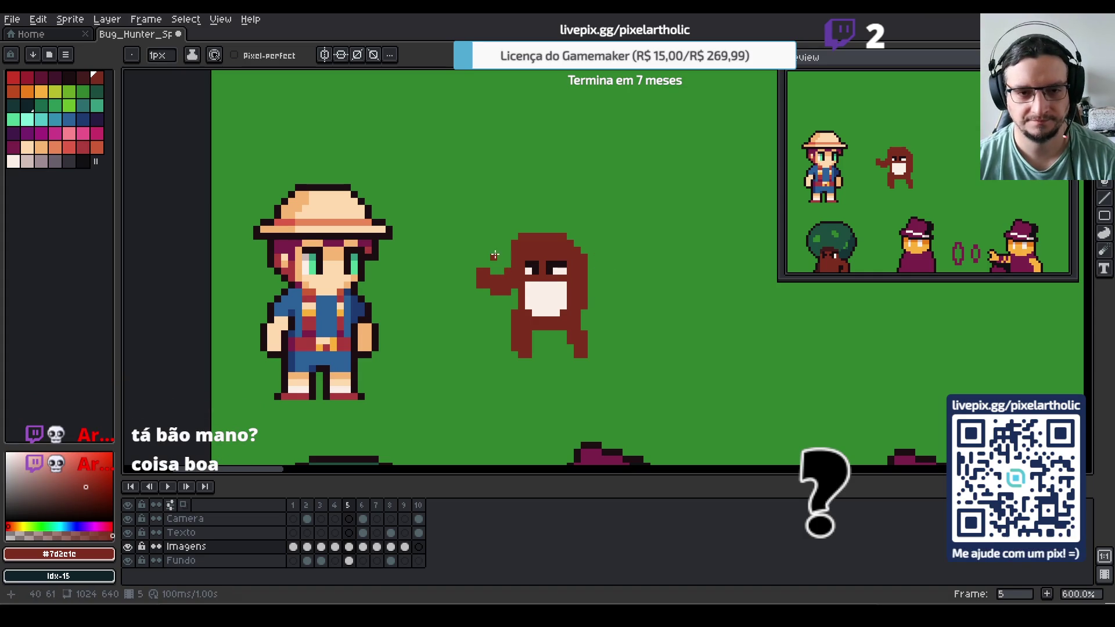
# Paint a raised hand at the creature's upper right, erasing stray pixels
pyautogui.moveTo(583, 247)
pyautogui.mouseDown()
pyautogui.moveTo(572, 235)
pyautogui.moveTo(599, 236)
pyautogui.mouseUp()
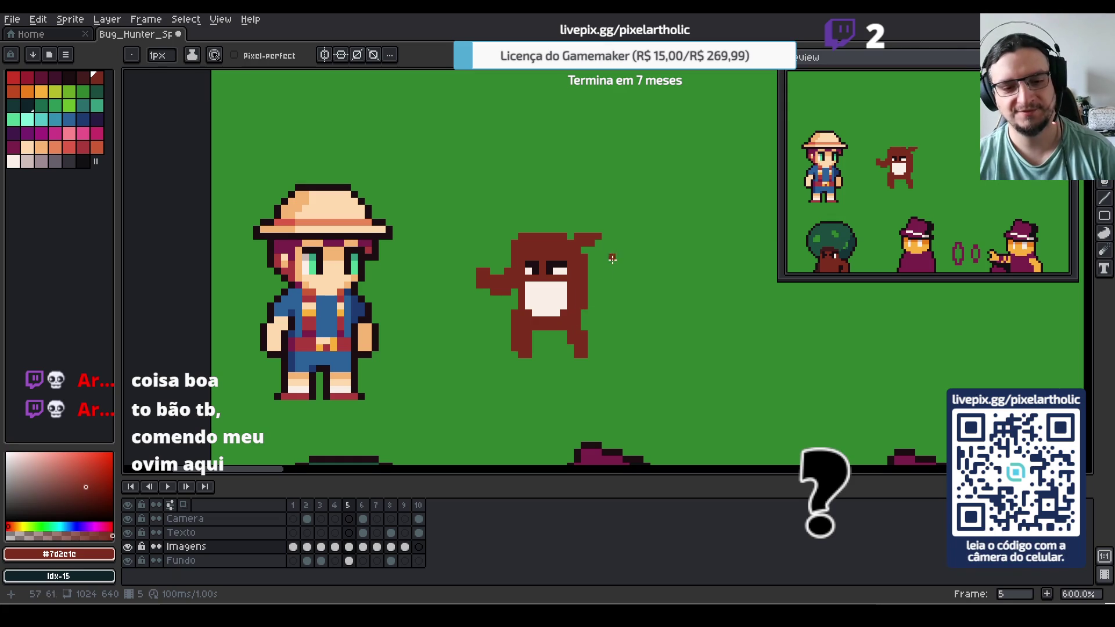
pyautogui.press('e')
pyautogui.moveTo(578, 237)
pyautogui.mouseDown()
pyautogui.moveTo(598, 237)
pyautogui.moveTo(601, 217)
pyautogui.mouseUp()
pyautogui.press('b')
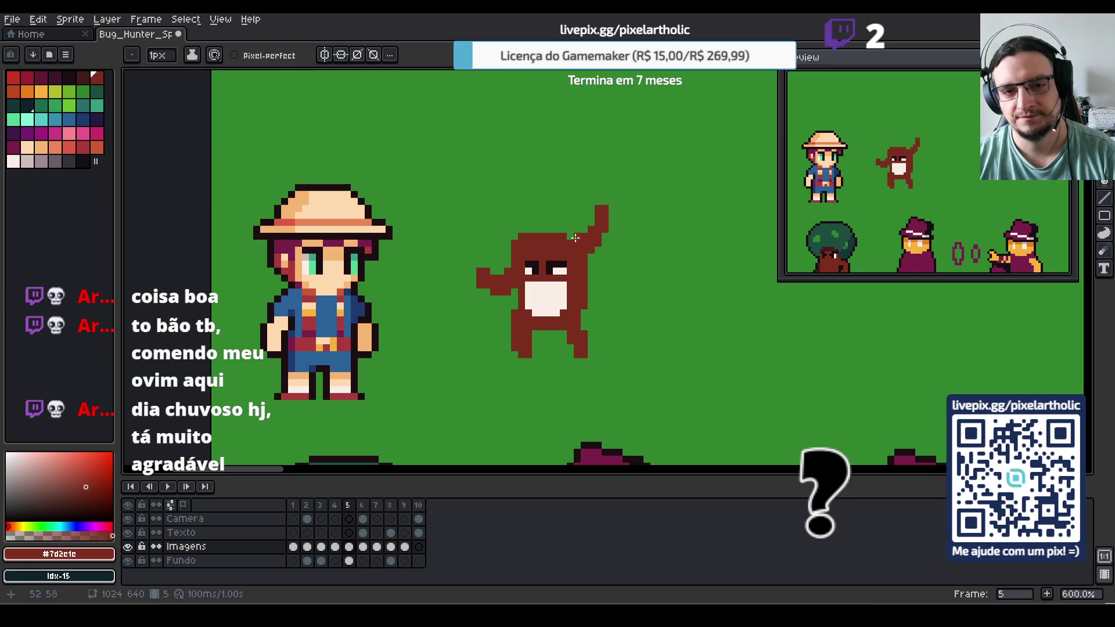
pyautogui.press('e')
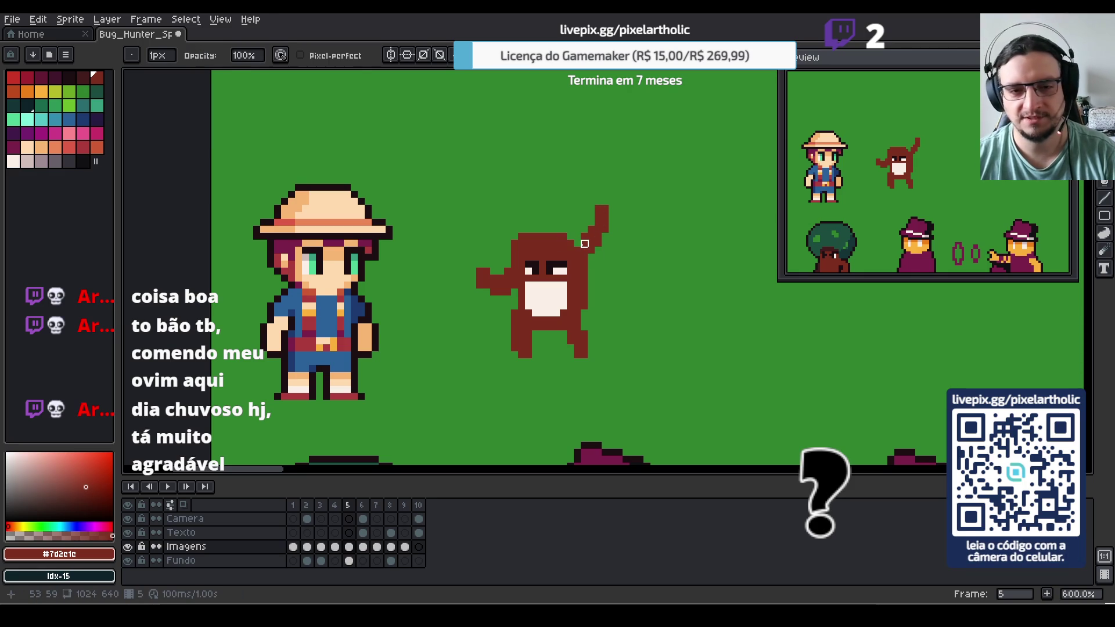
# Adjust the raised hand, then select and delete the entire brown creature
pyautogui.press('m')
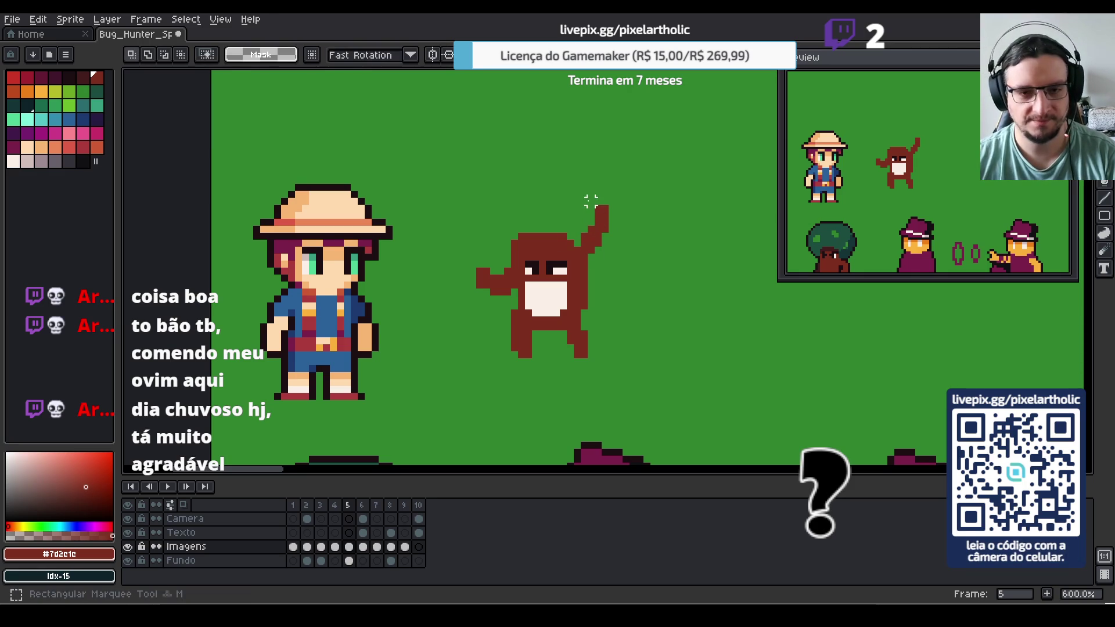
pyautogui.moveTo(575, 200)
pyautogui.mouseDown()
pyautogui.moveTo(619, 269)
pyautogui.moveTo(604, 251)
pyautogui.mouseUp()
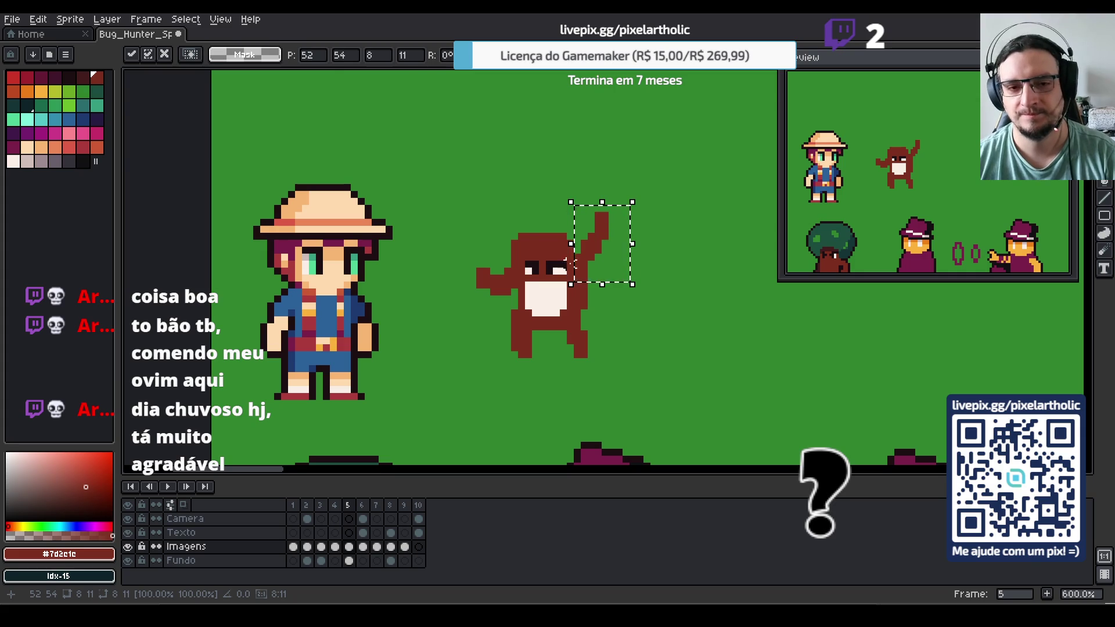
pyautogui.press('Return')
pyautogui.moveTo(463, 157); pyautogui.dragTo(654, 378)
pyautogui.press('Delete')
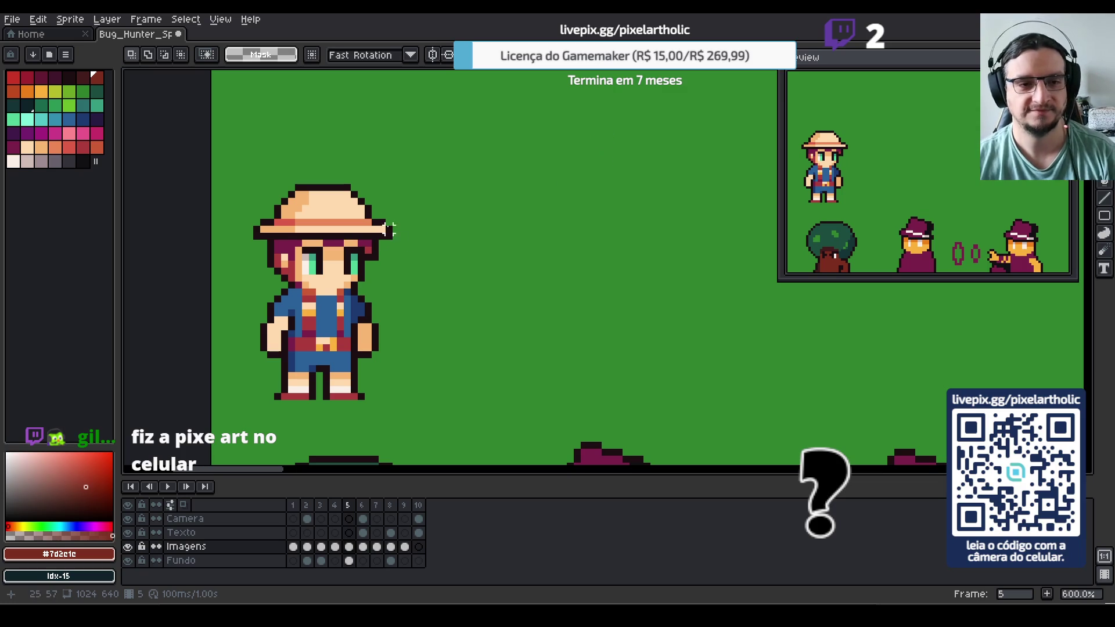
# Move the dark tree enemy from the lower sprites up beside the straw-hat hero
pyautogui.moveTo(642, 373)
pyautogui.mouseDown()
pyautogui.moveTo(493, 232)
pyautogui.moveTo(491, 243)
pyautogui.mouseUp()
pyautogui.press('m')
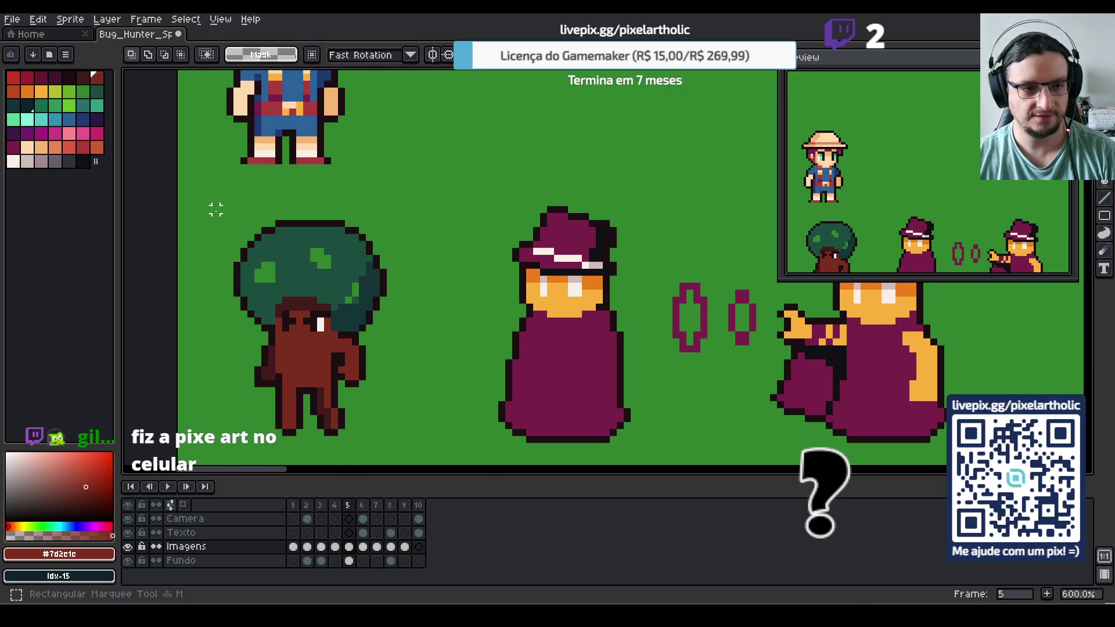
pyautogui.moveTo(210, 196)
pyautogui.mouseDown()
pyautogui.moveTo(419, 411)
pyautogui.moveTo(424, 438)
pyautogui.mouseUp()
pyautogui.moveTo(377, 399)
pyautogui.mouseDown()
pyautogui.moveTo(508, 165)
pyautogui.moveTo(517, 356)
pyautogui.moveTo(510, 242)
pyautogui.moveTo(517, 290)
pyautogui.moveTo(564, 254)
pyautogui.moveTo(540, 231)
pyautogui.mouseUp()
pyautogui.hotkey('ctrl', 'd')
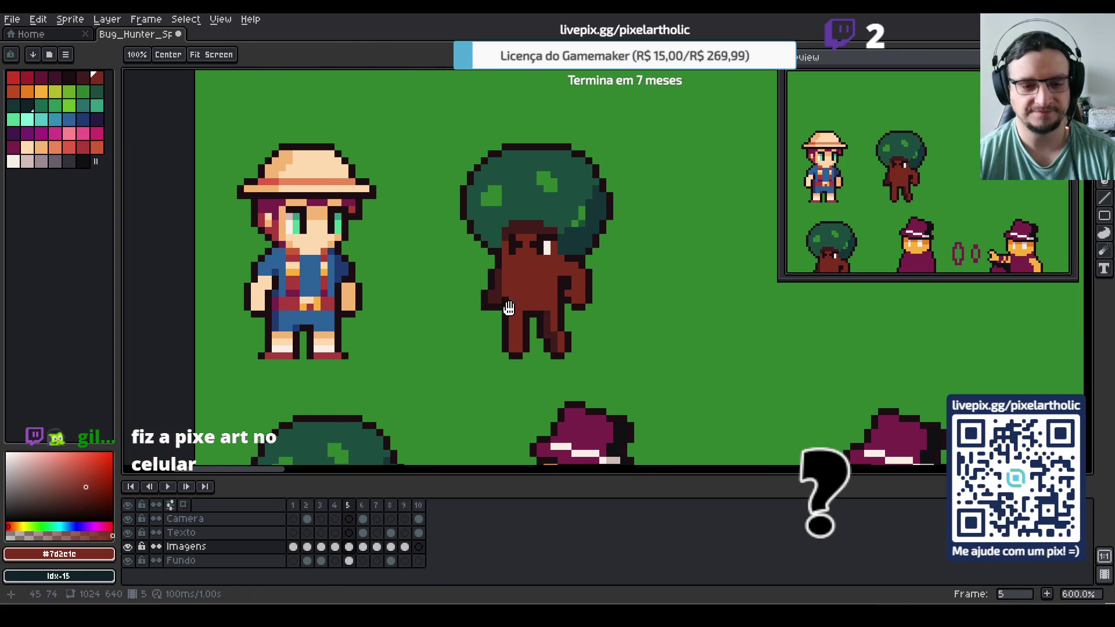
pyautogui.press('m')
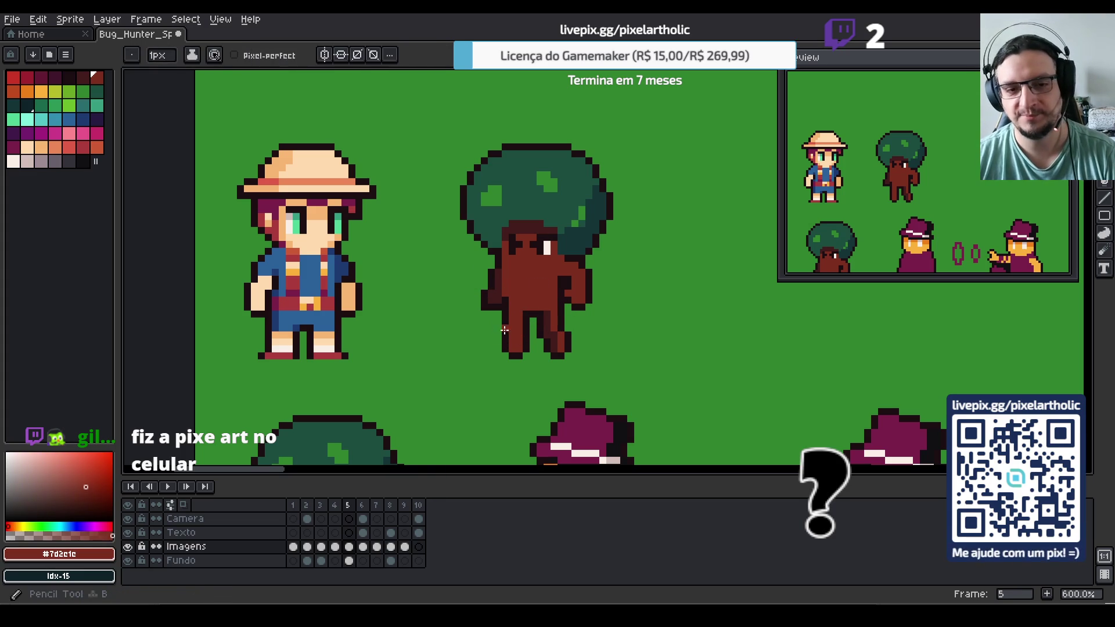
# Redraw the tree's legs wider using the dark outline and trunk-brown colours
pyautogui.press('e')
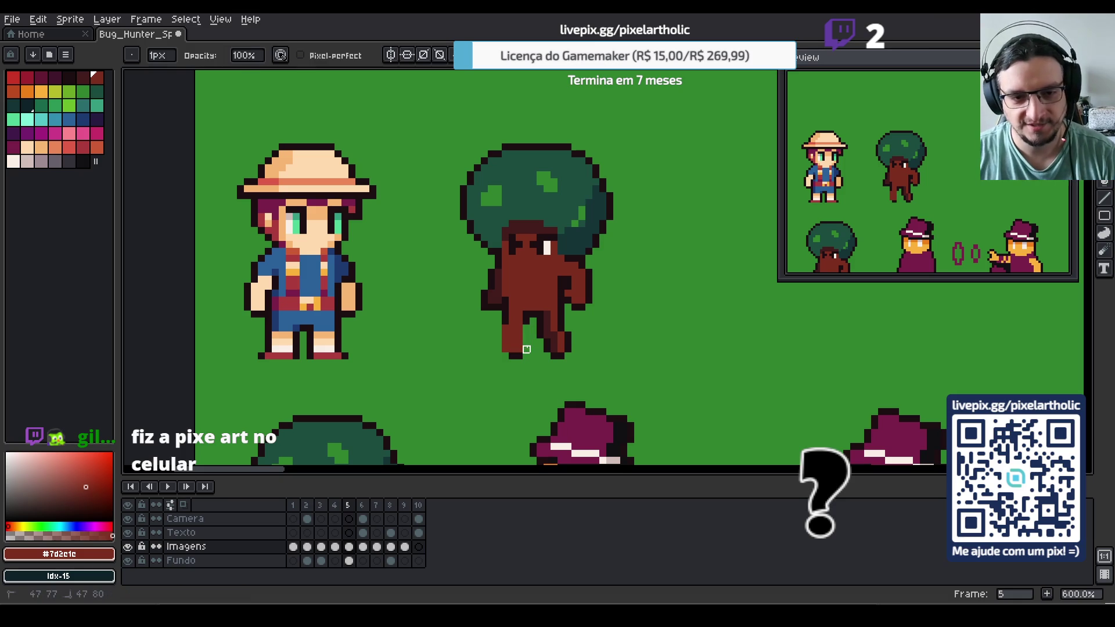
pyautogui.press('b')
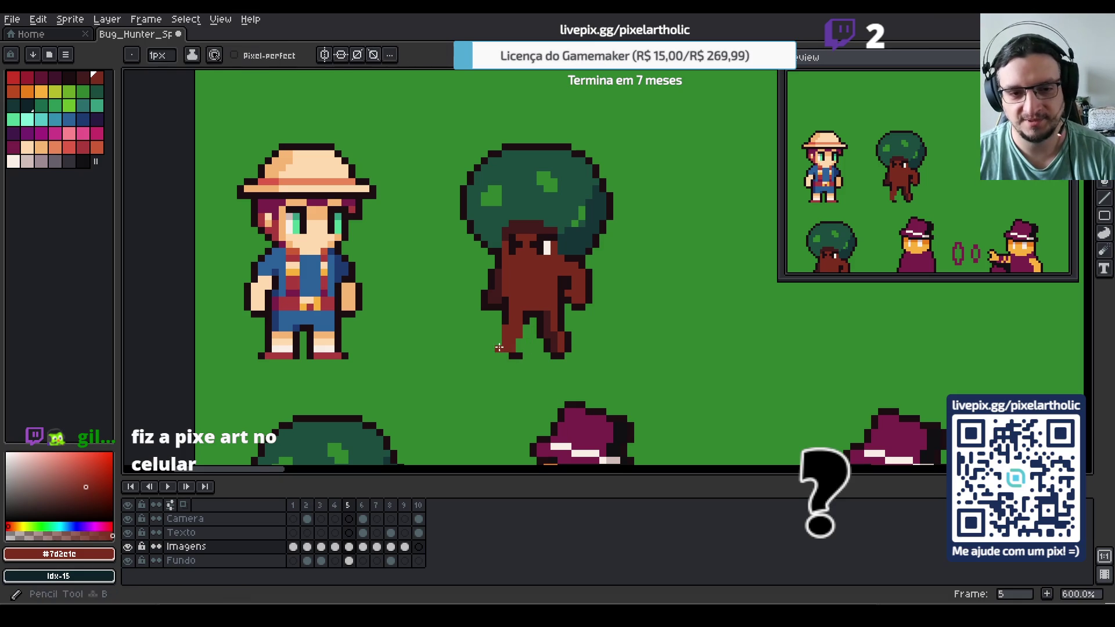
pyautogui.keyDown('alt'); pyautogui.click(498, 342); pyautogui.keyUp('alt')
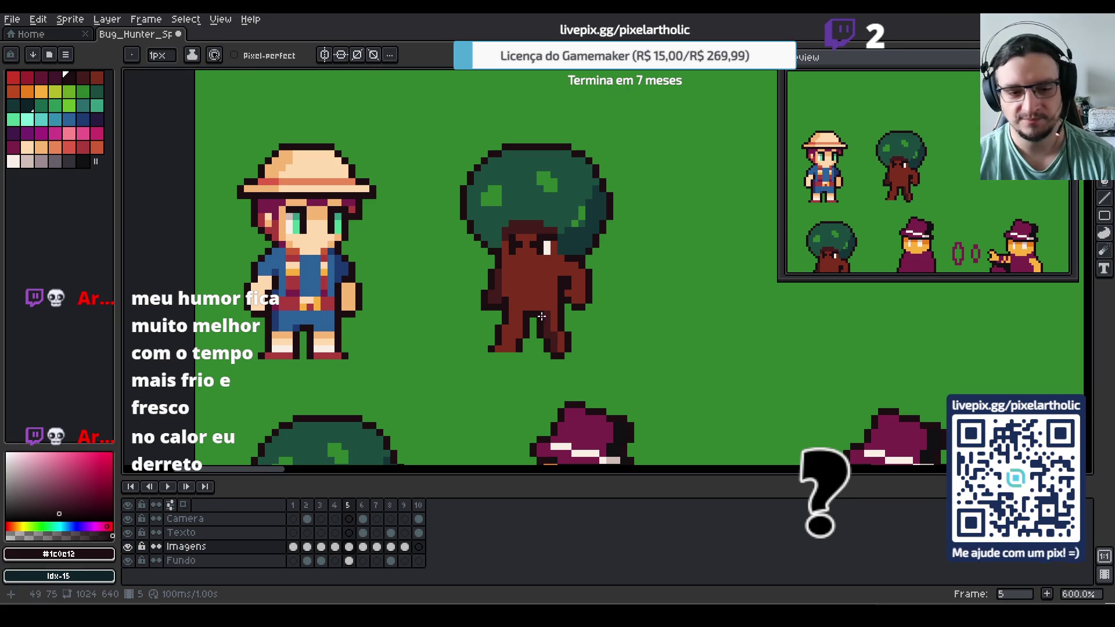
pyautogui.keyDown('alt'); pyautogui.click(526, 291); pyautogui.keyUp('alt')
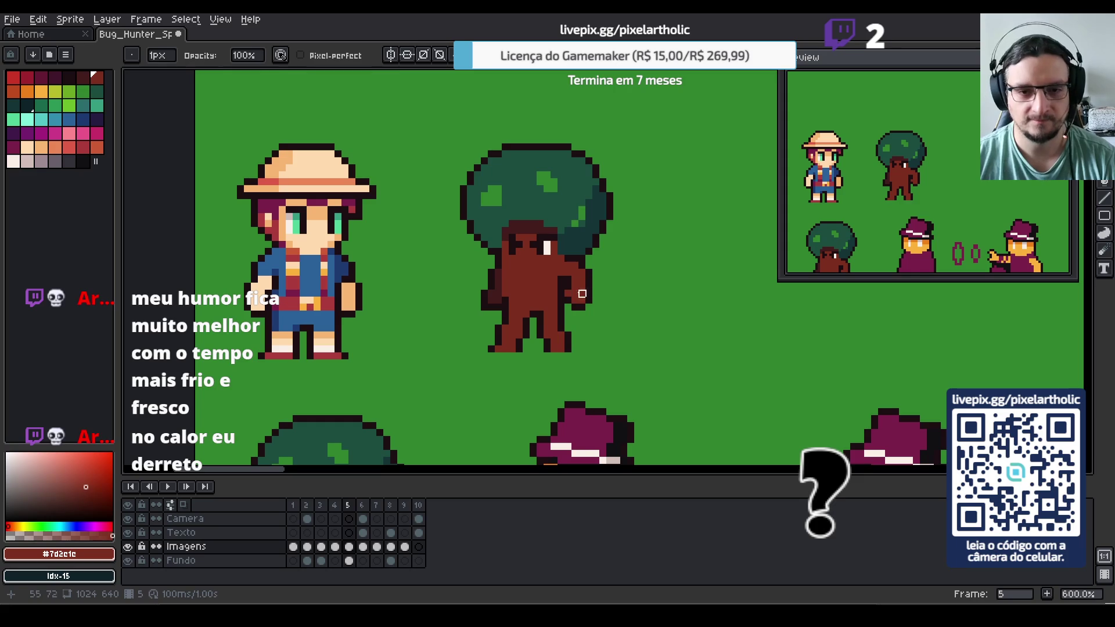
# Nudge the tree's right hand slightly further outward
pyautogui.press('m')
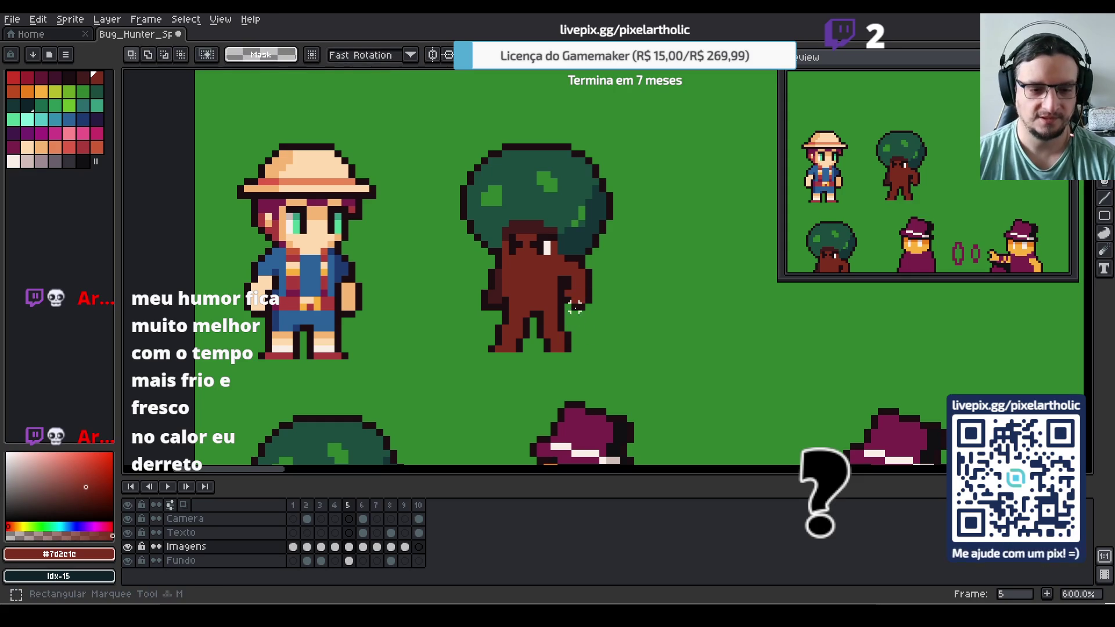
pyautogui.moveTo(561, 280)
pyautogui.mouseDown()
pyautogui.moveTo(603, 320)
pyautogui.moveTo(592, 305)
pyautogui.mouseUp()
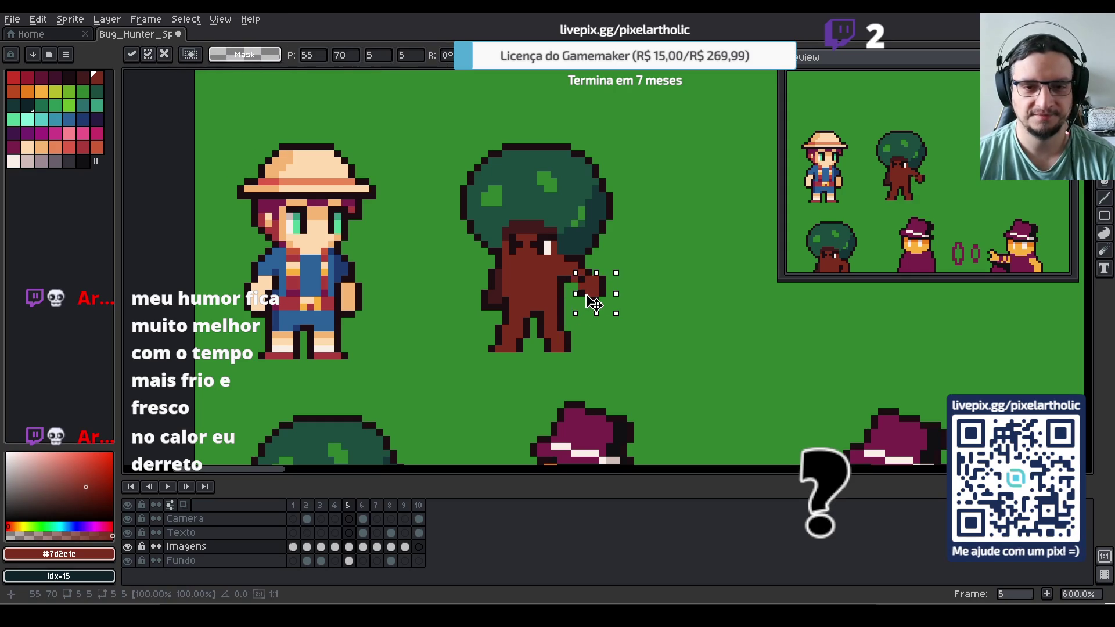
pyautogui.hotkey('ctrl', 'd')
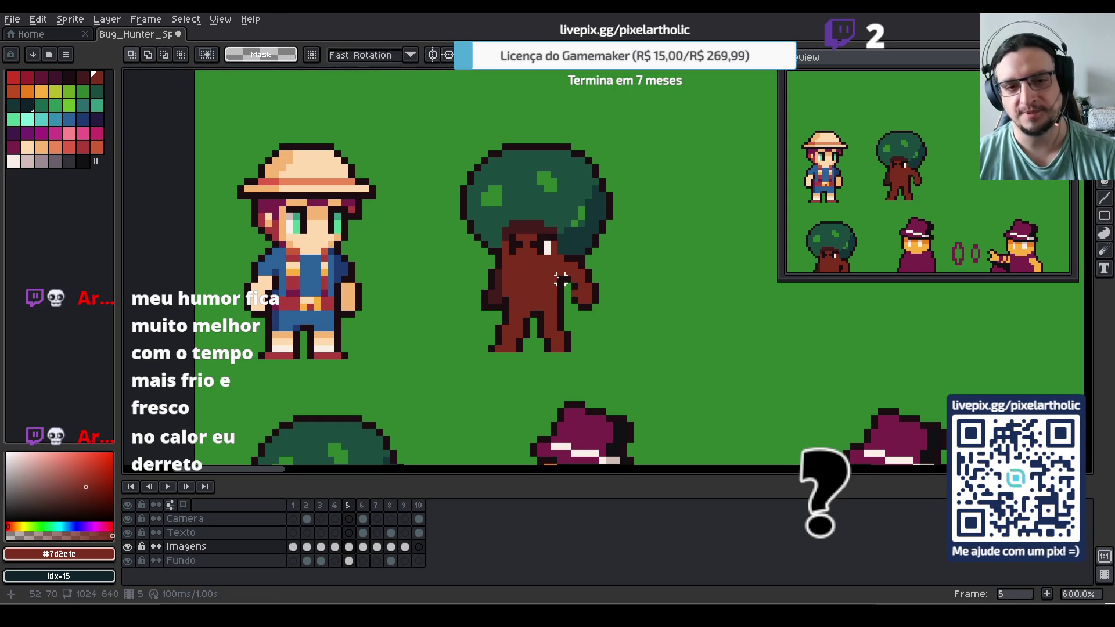
# Draw a dark outline along the inner edge of the tree's arm
pyautogui.press('i')
pyautogui.click(579, 284)
pyautogui.press('b')
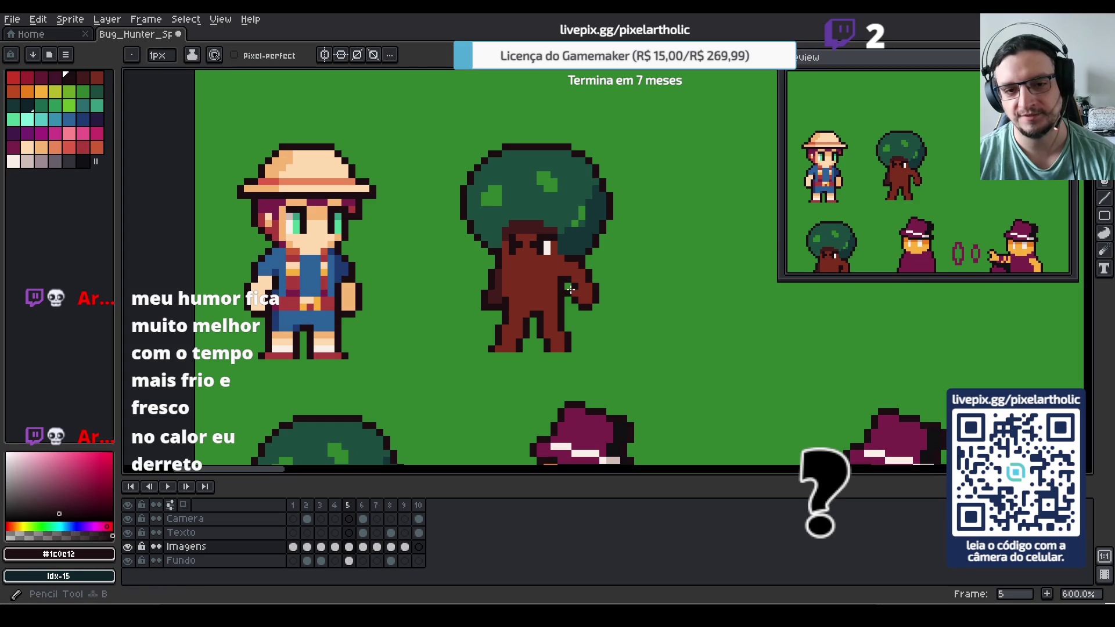
pyautogui.moveTo(569, 297); pyautogui.dragTo(568, 283)
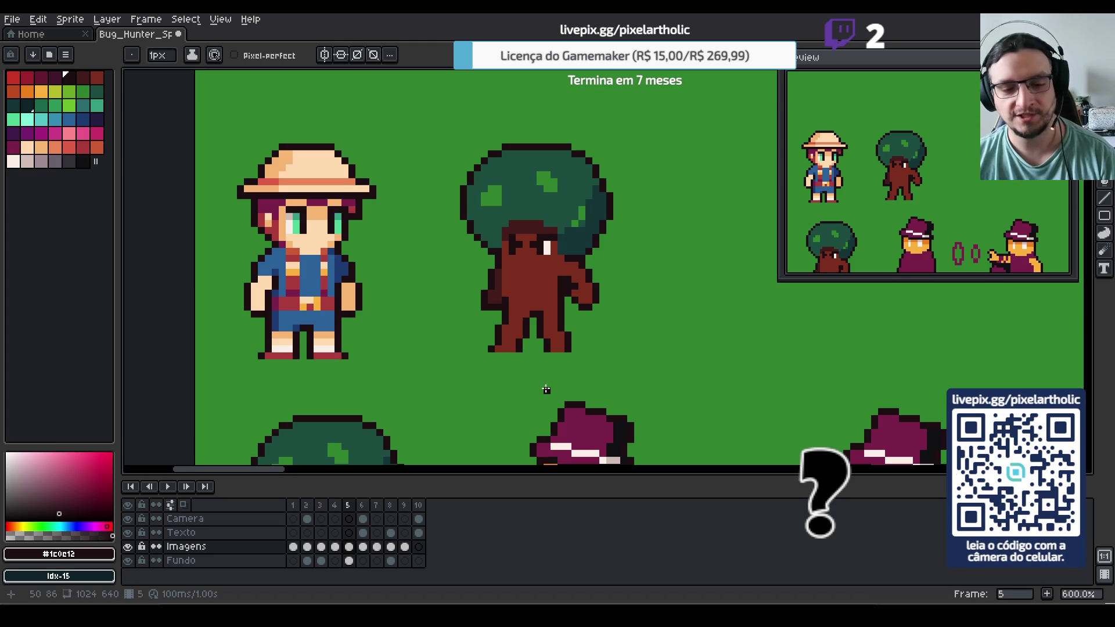
# Redraw the pixels between the tree's legs and clean up its left side
pyautogui.moveTo(538, 328); pyautogui.dragTo(523, 341)
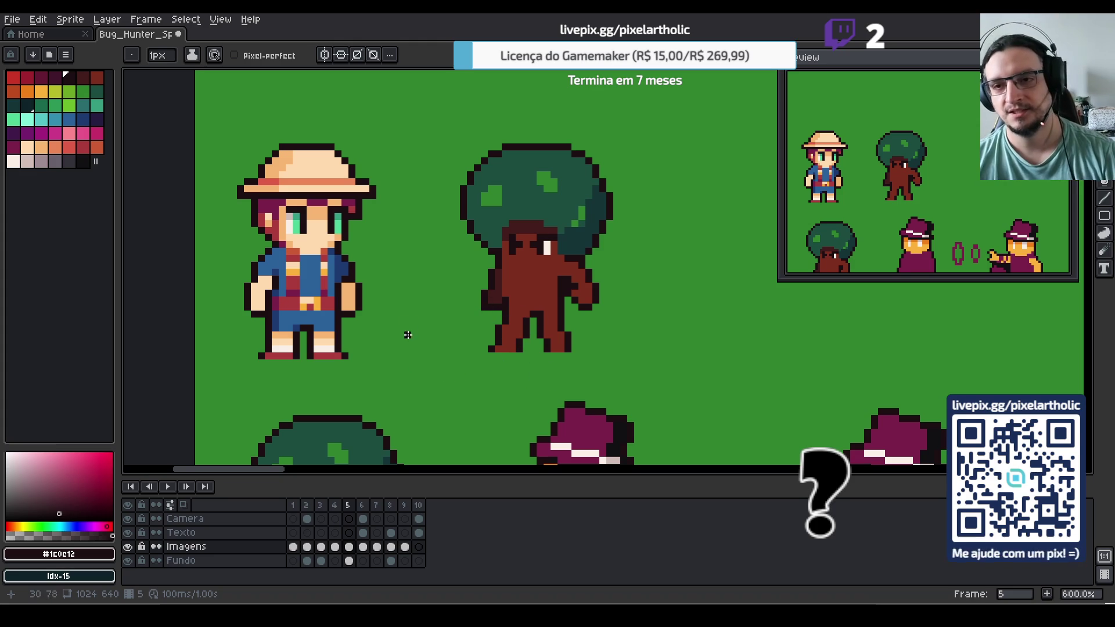
pyautogui.press('alt')
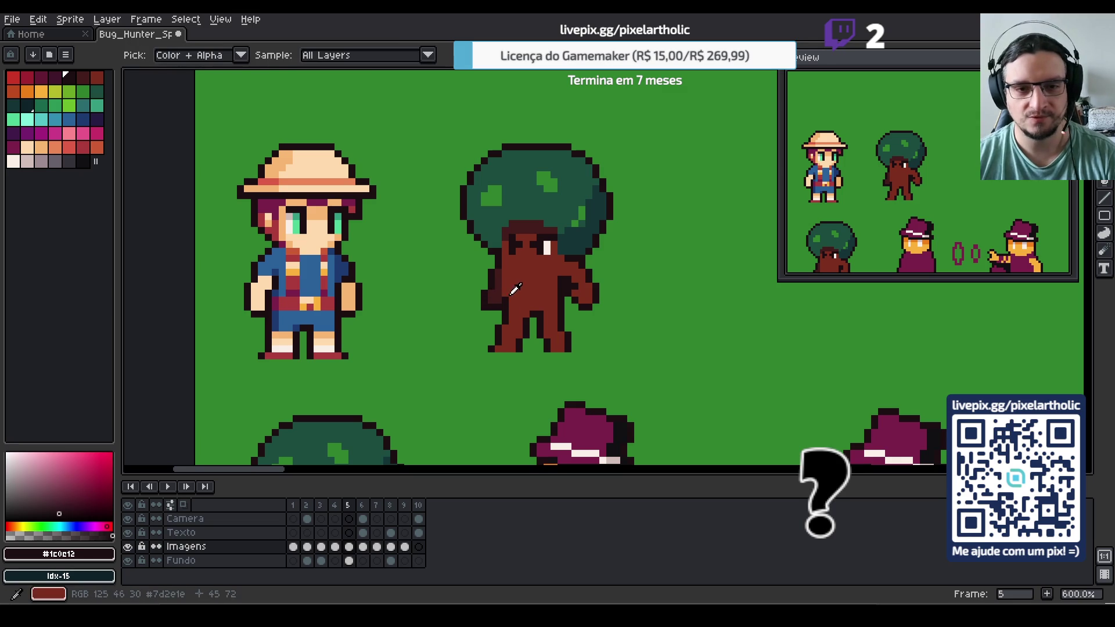
pyautogui.keyDown('alt'); pyautogui.click(510, 272); pyautogui.keyUp('alt')
pyautogui.press('e')
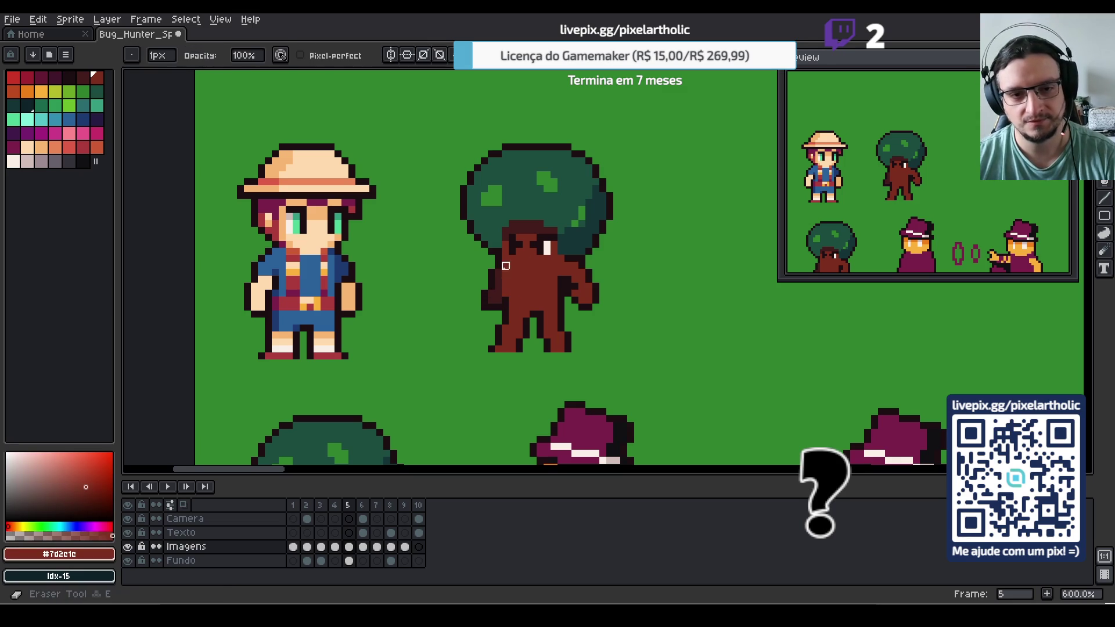
pyautogui.click(505, 273)
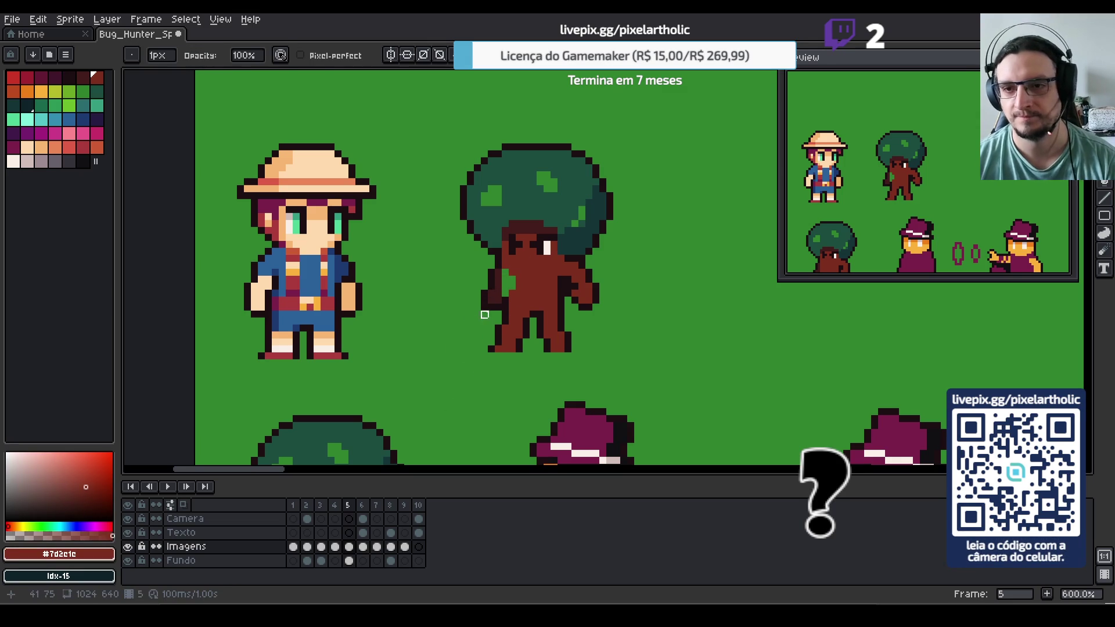
pyautogui.keyDown('alt'); pyautogui.click(509, 299); pyautogui.keyUp('alt')
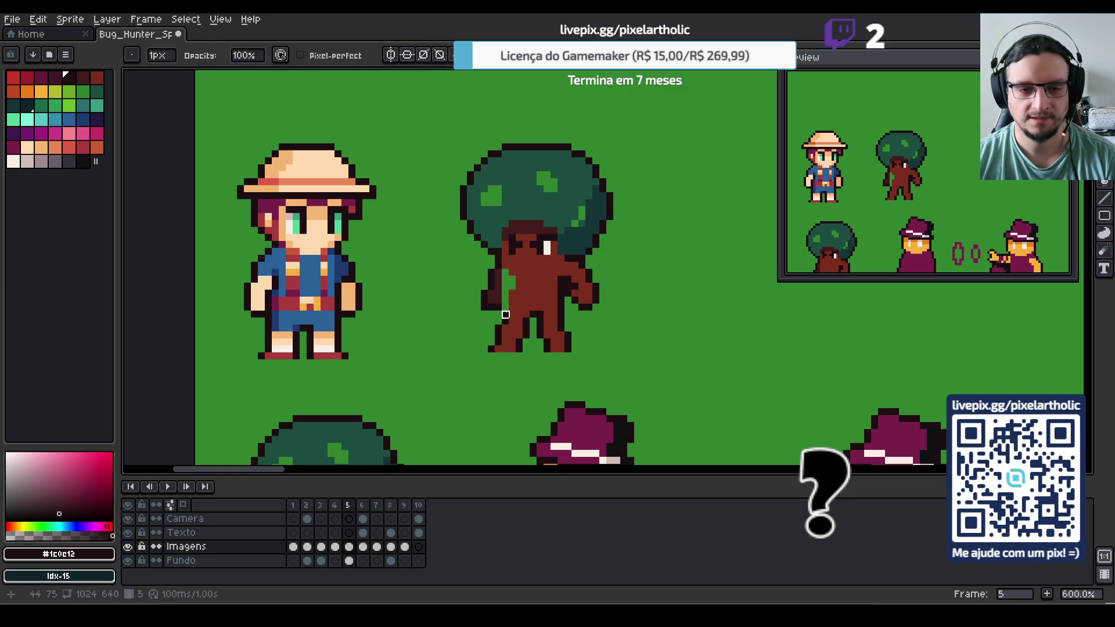
pyautogui.press('b')
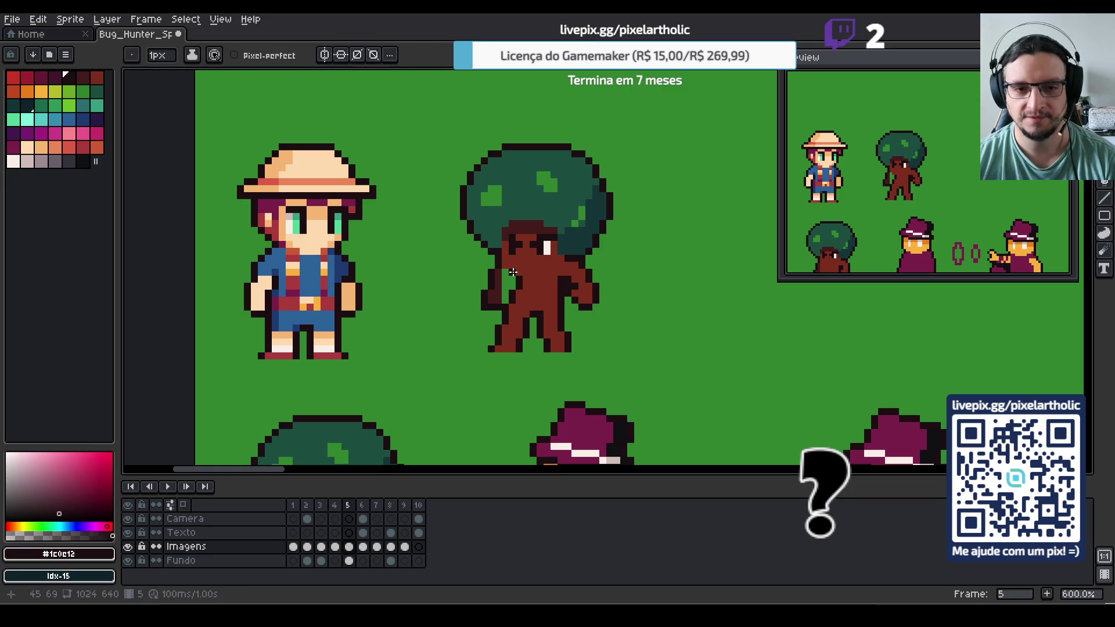
# Touch up the tree's face with trunk-brown and dark outline pixels
pyautogui.press('e')
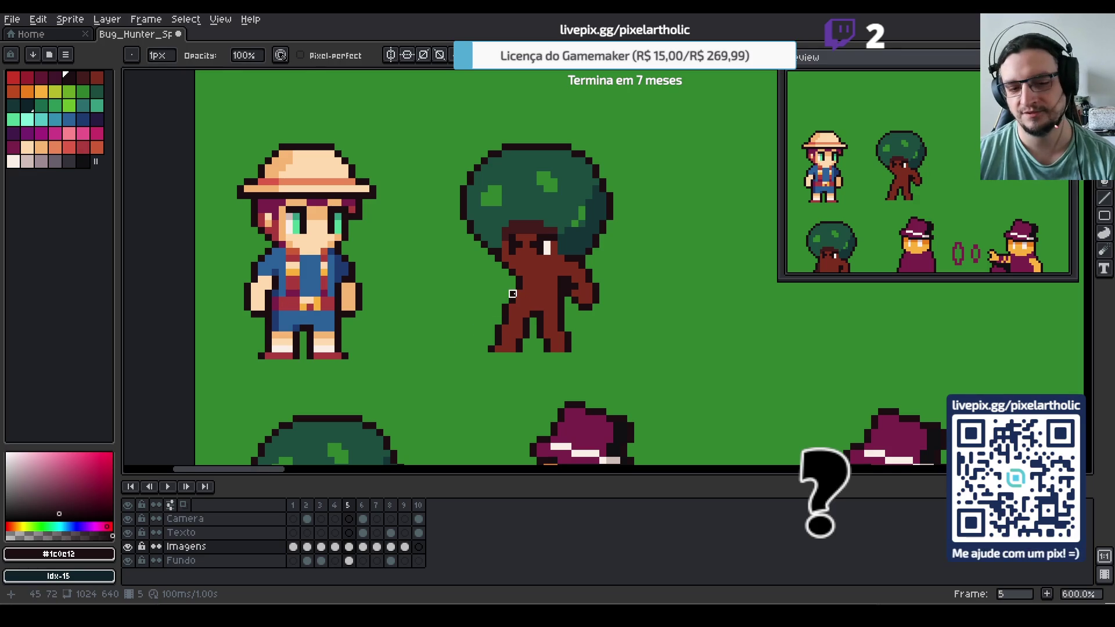
pyautogui.press('b')
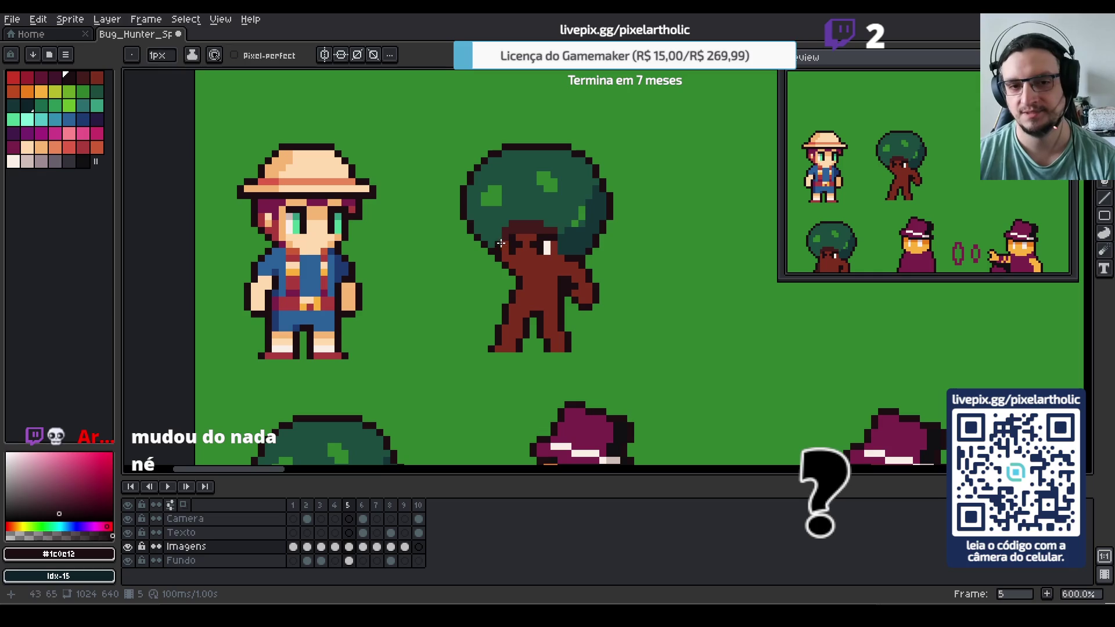
pyautogui.keyDown('alt'); pyautogui.click(497, 250); pyautogui.keyUp('alt')
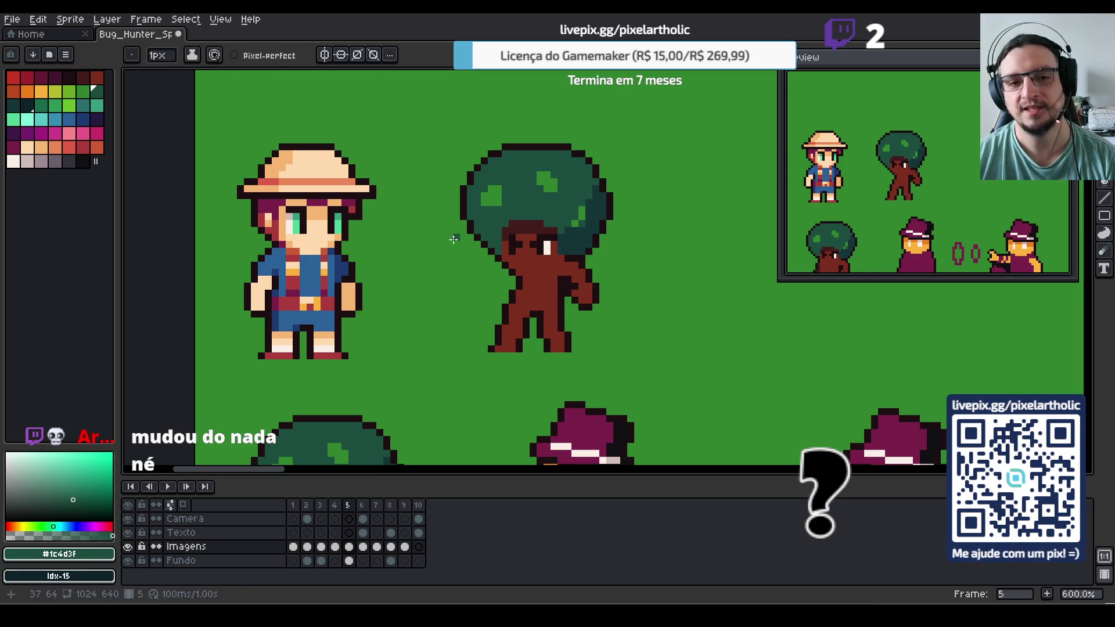
pyautogui.keyDown('alt'); pyautogui.click(528, 261); pyautogui.keyUp('alt')
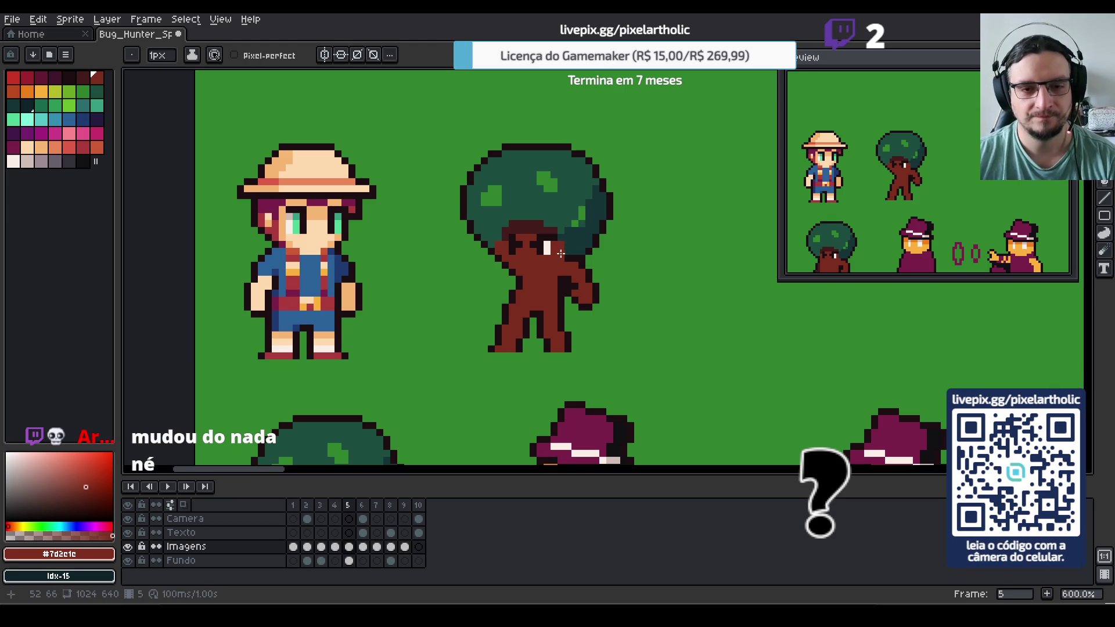
pyautogui.click(574, 238)
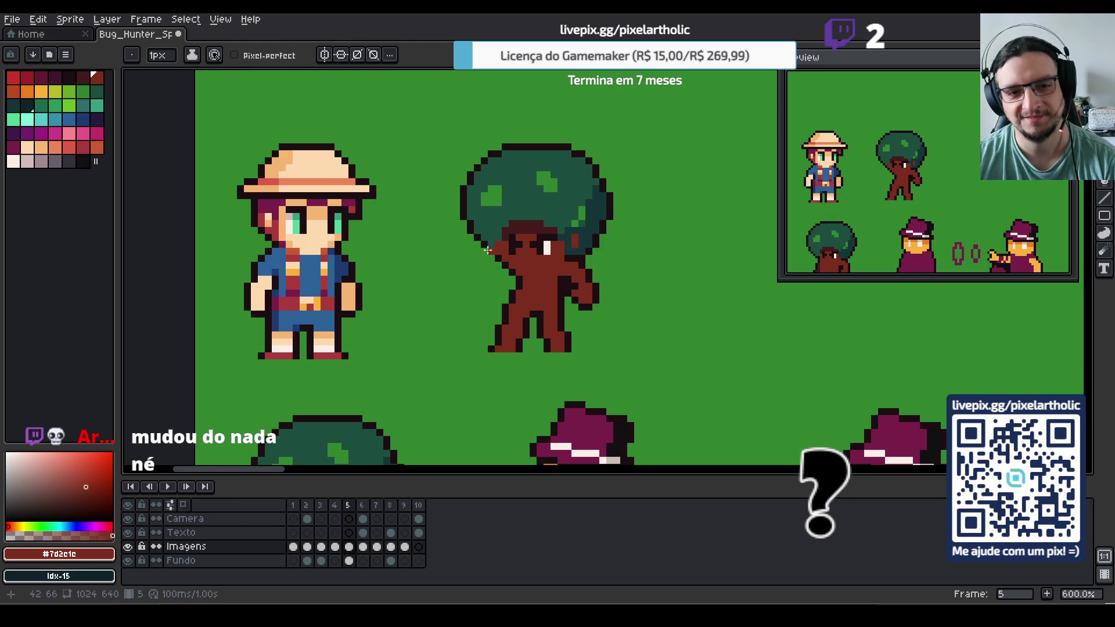
pyautogui.press('e')
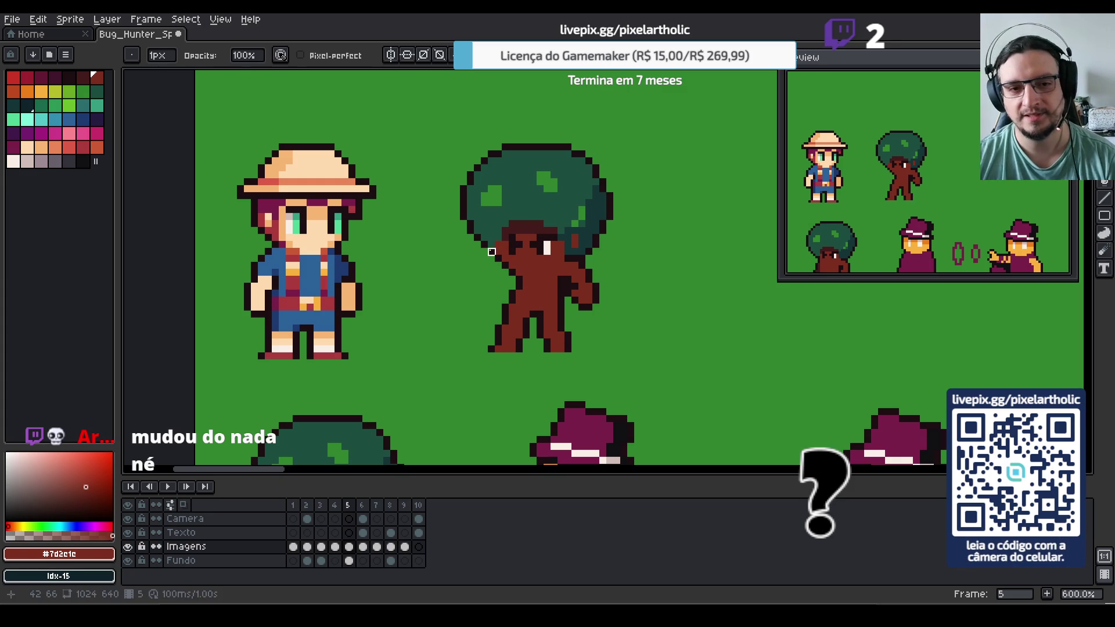
pyautogui.keyDown('alt'); pyautogui.click(498, 259); pyautogui.keyUp('alt')
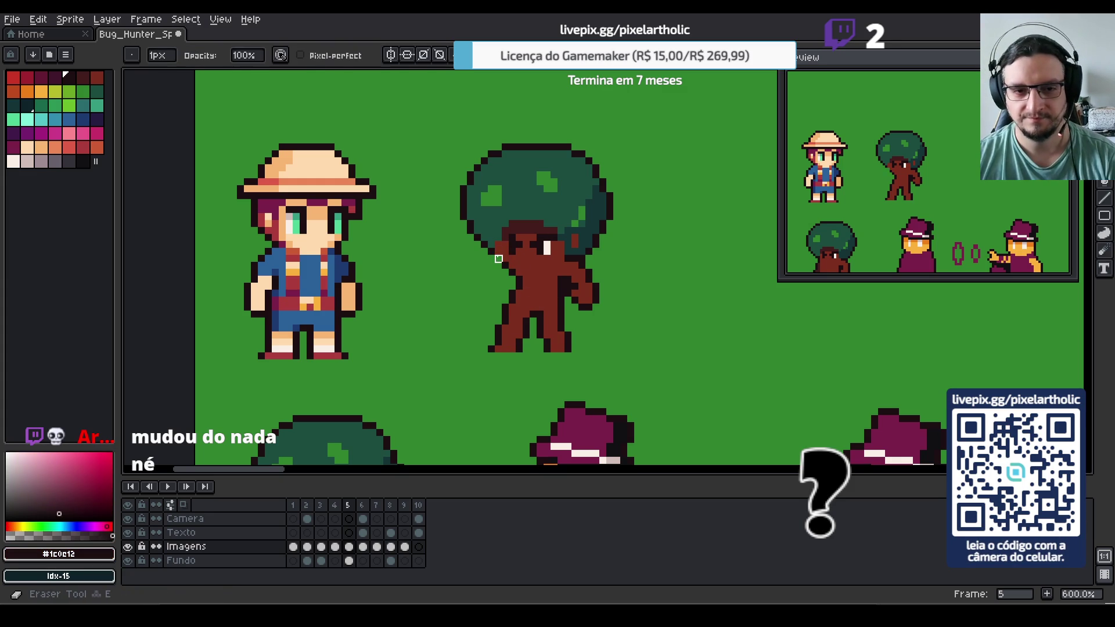
pyautogui.press('b')
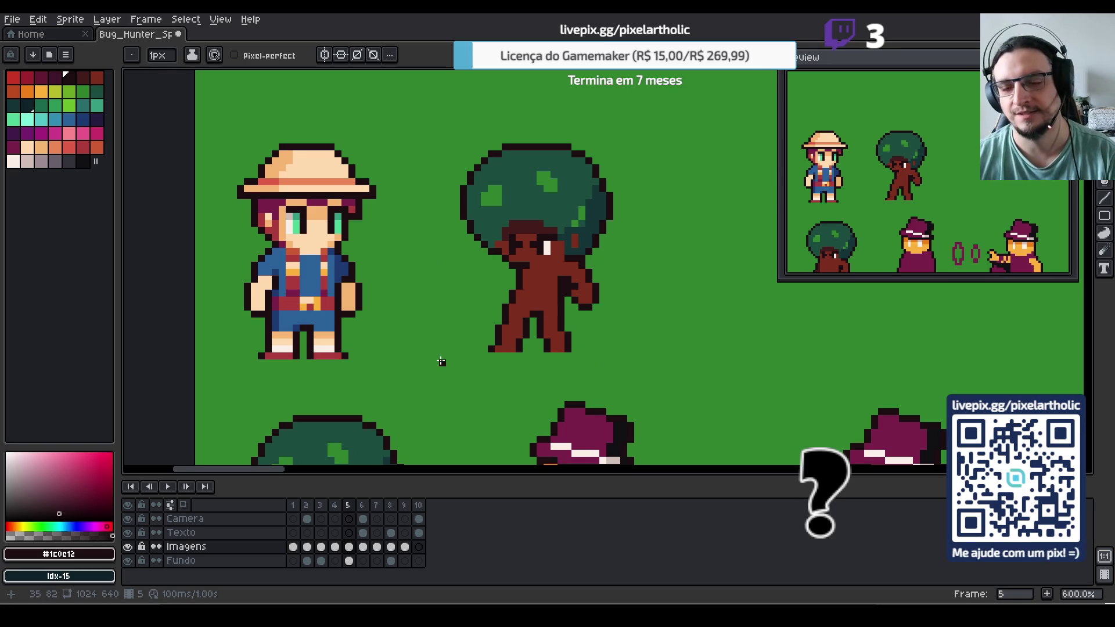
# Extend the tree's left arm further out with brown body-colour pixels
pyautogui.press('i')
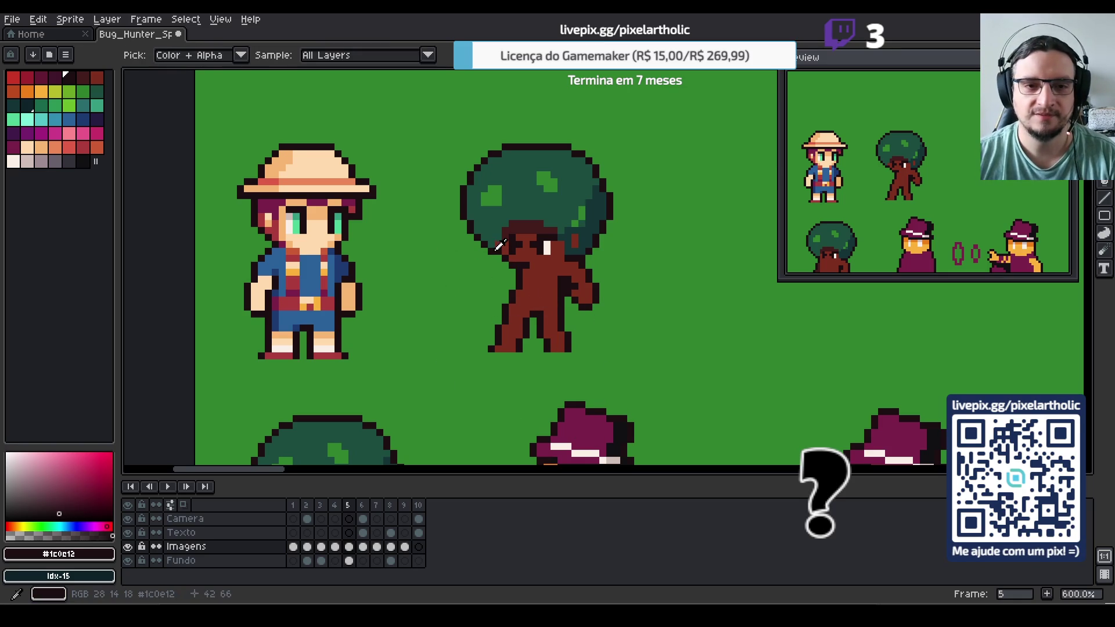
pyautogui.press('b')
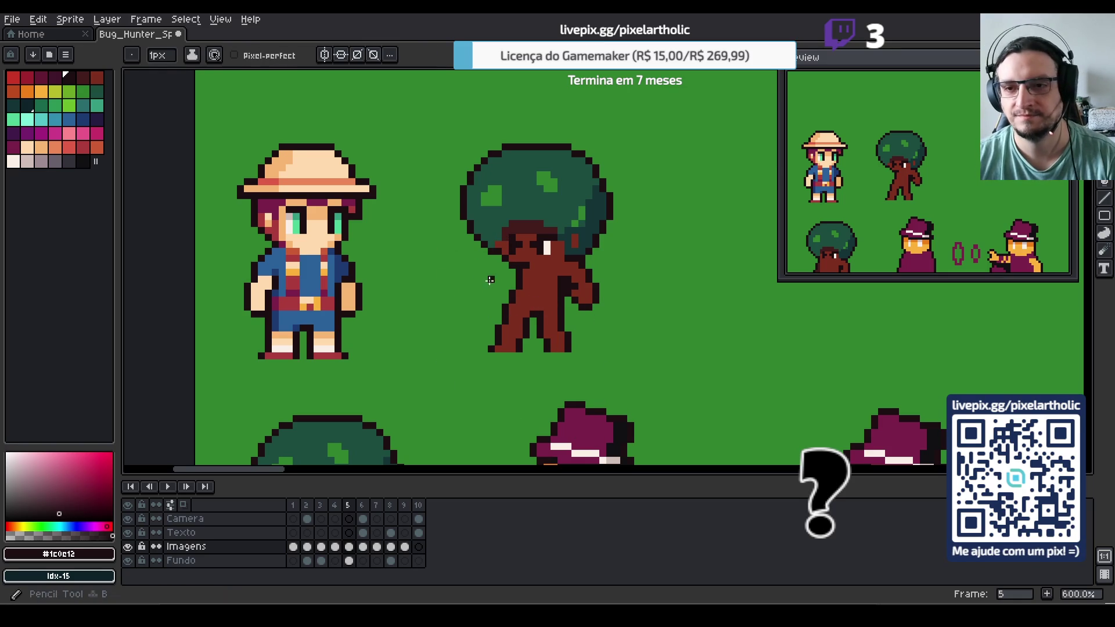
pyautogui.press('i')
pyautogui.click(529, 278)
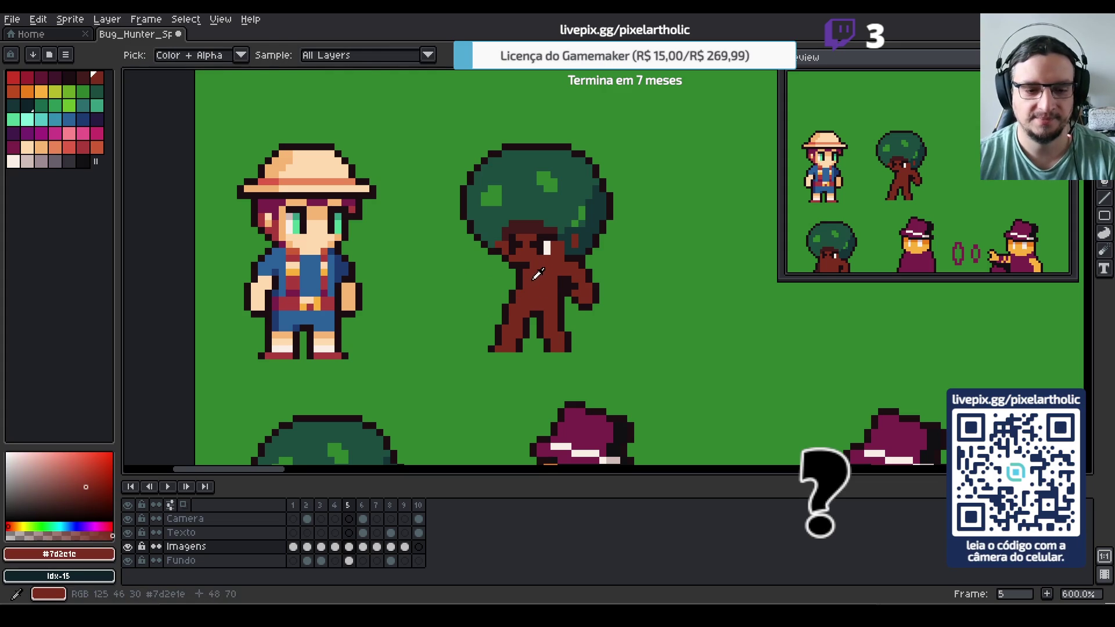
pyautogui.press('b')
pyautogui.click(511, 285)
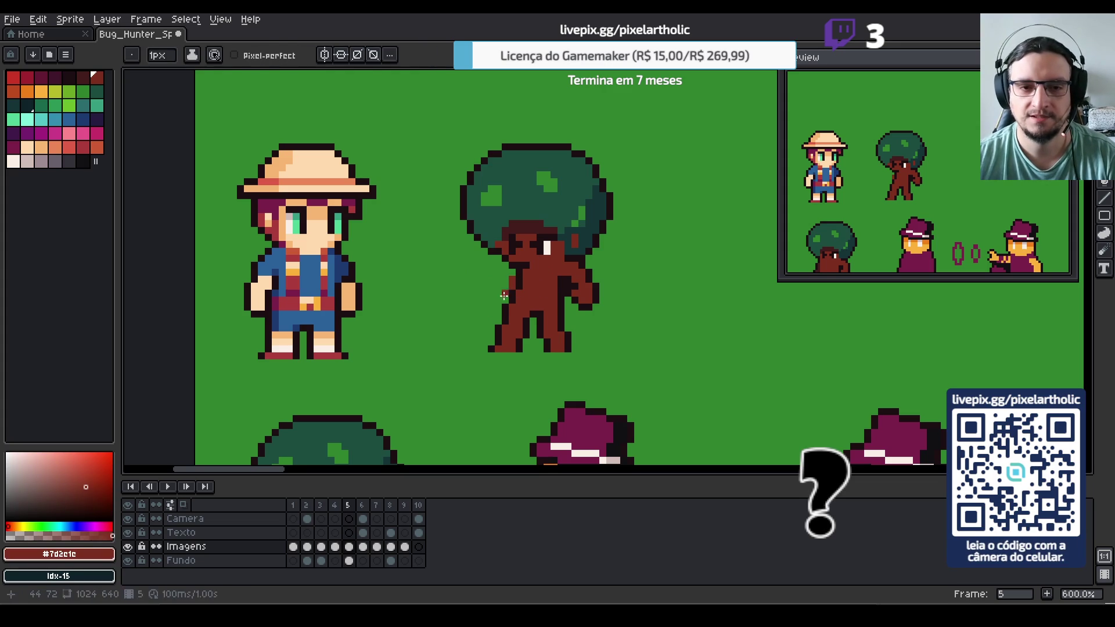
pyautogui.click(504, 293)
pyautogui.click(494, 296)
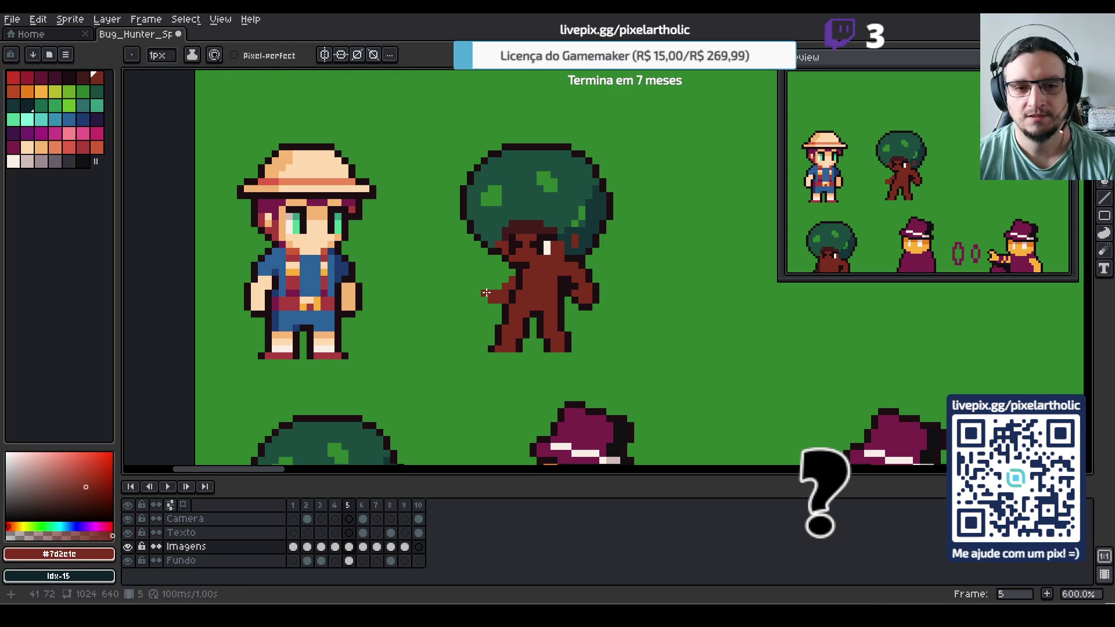
pyautogui.click(486, 286)
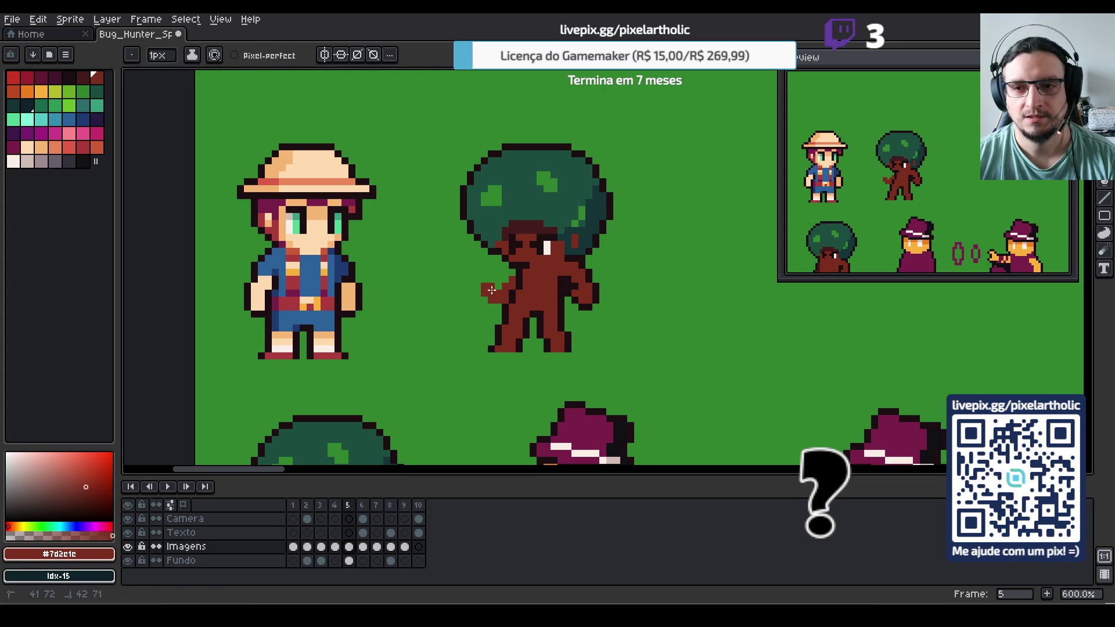
# Bucket-fill the left arm area with a darker brown shade
pyautogui.keyDown('alt'); pyautogui.click(524, 293); pyautogui.keyUp('alt')
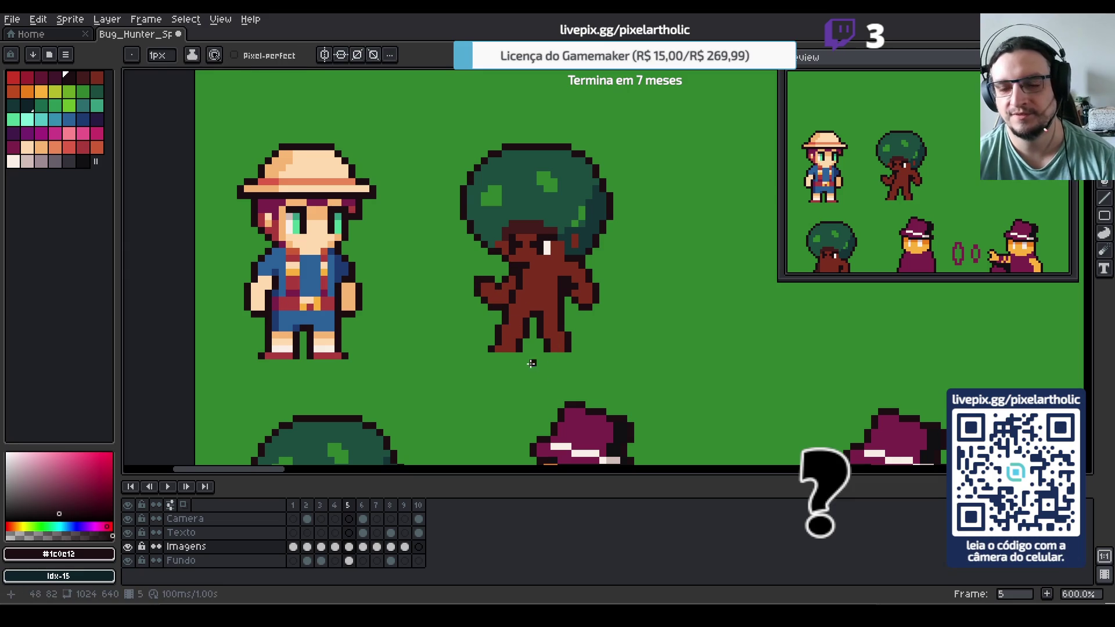
pyautogui.keyDown('alt'); pyautogui.click(502, 295); pyautogui.keyUp('alt')
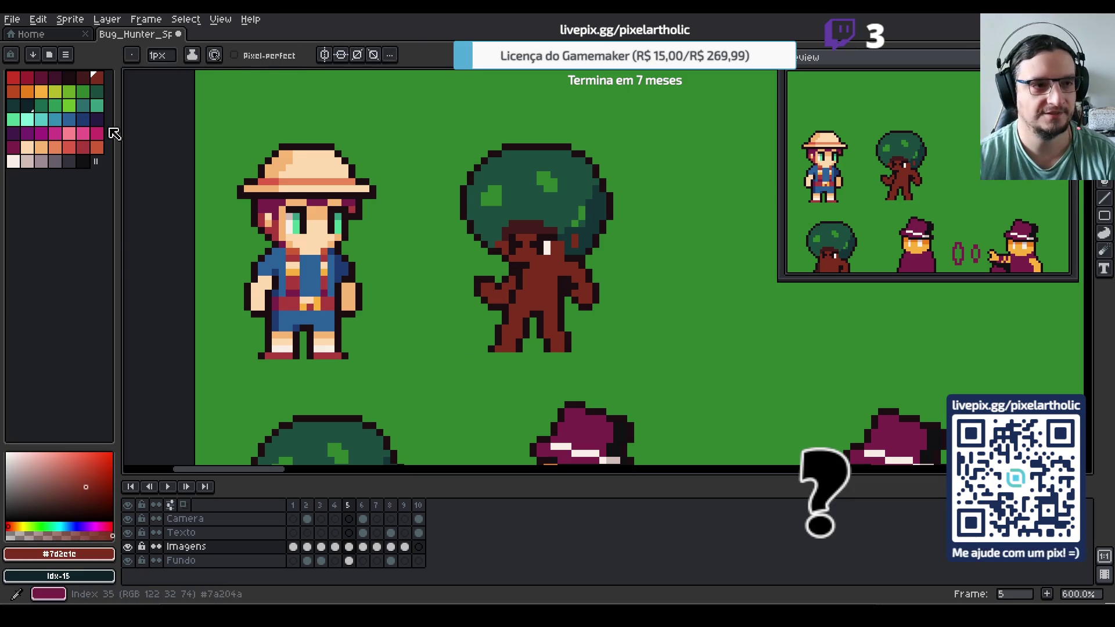
pyautogui.press('g')
pyautogui.click(501, 295)
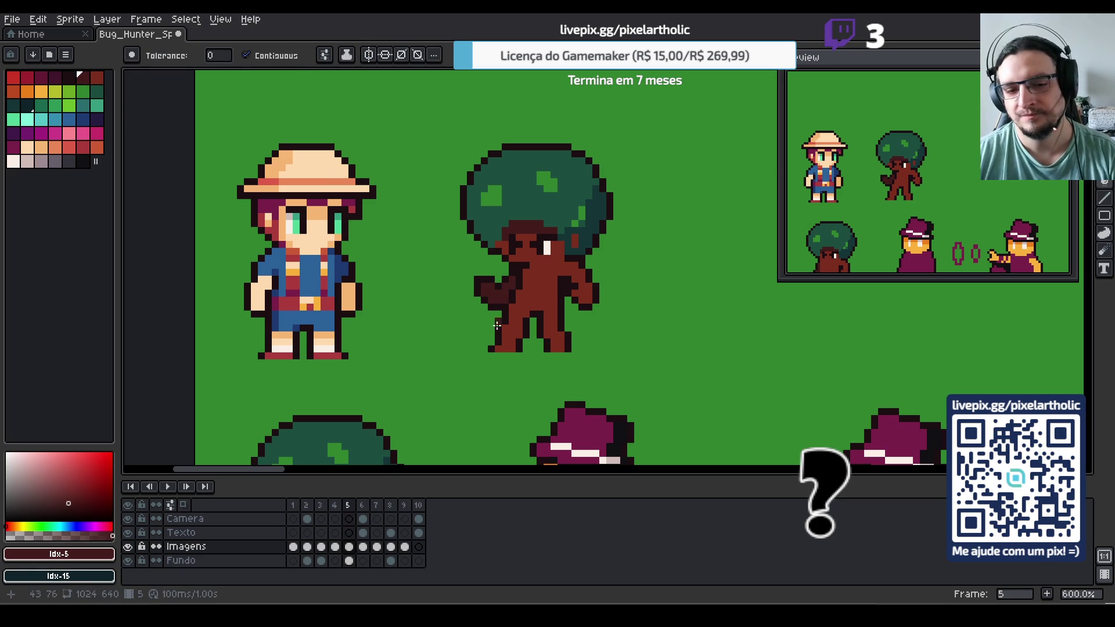
pyautogui.press('b')
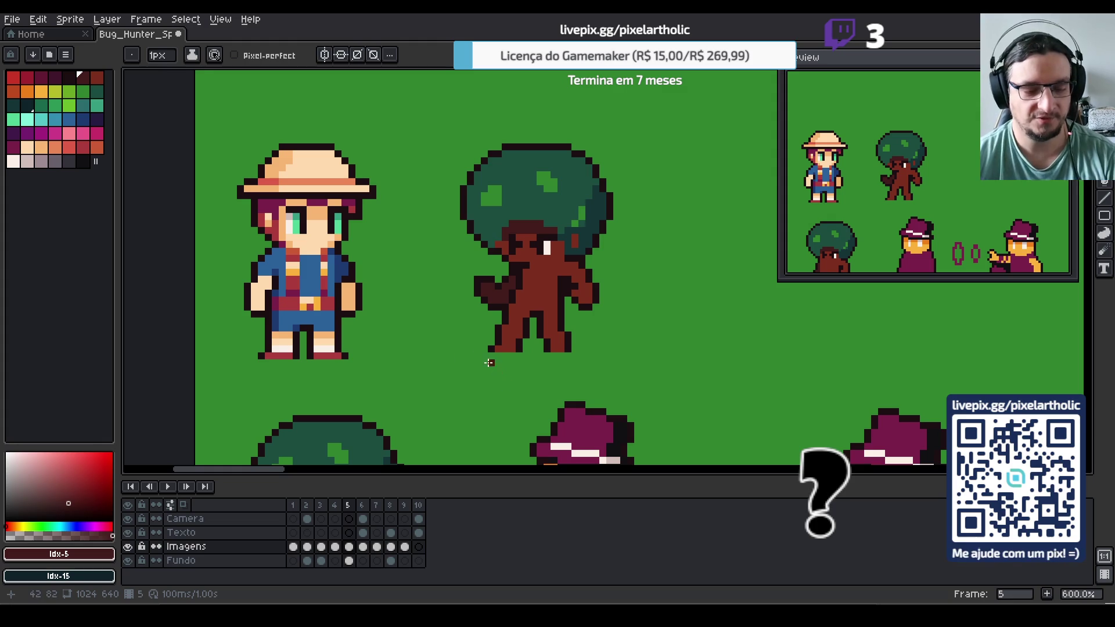
# Reposition the left arm higher and closer to the body, adding an outline pixel
pyautogui.press('m')
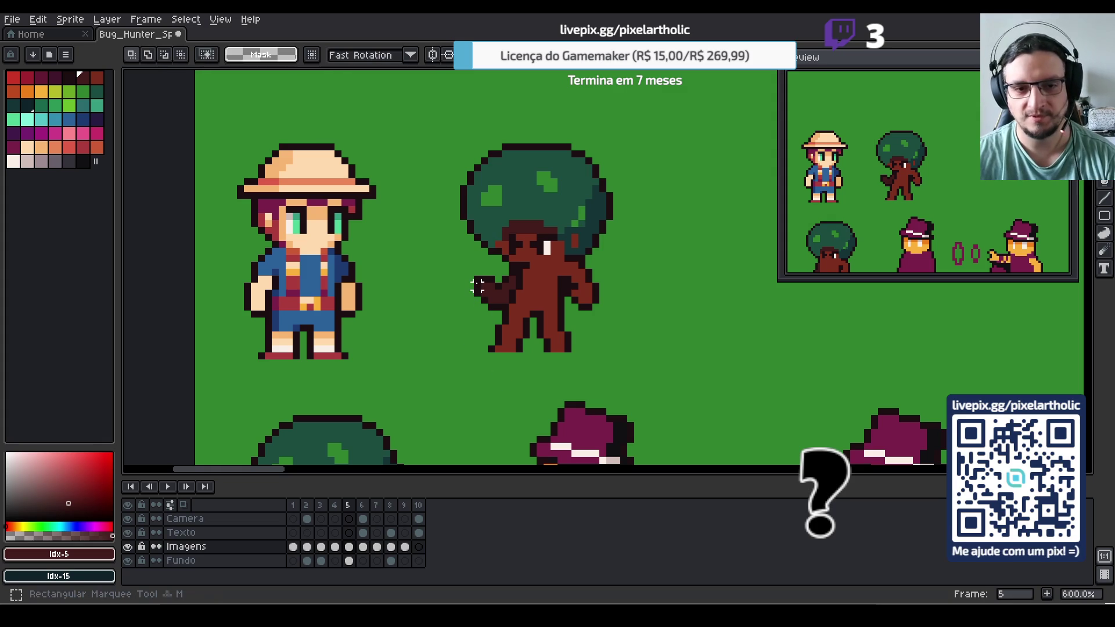
pyautogui.moveTo(470, 272)
pyautogui.mouseDown()
pyautogui.moveTo(498, 318)
pyautogui.moveTo(509, 303)
pyautogui.mouseUp()
pyautogui.hotkey('ctrl', 'd')
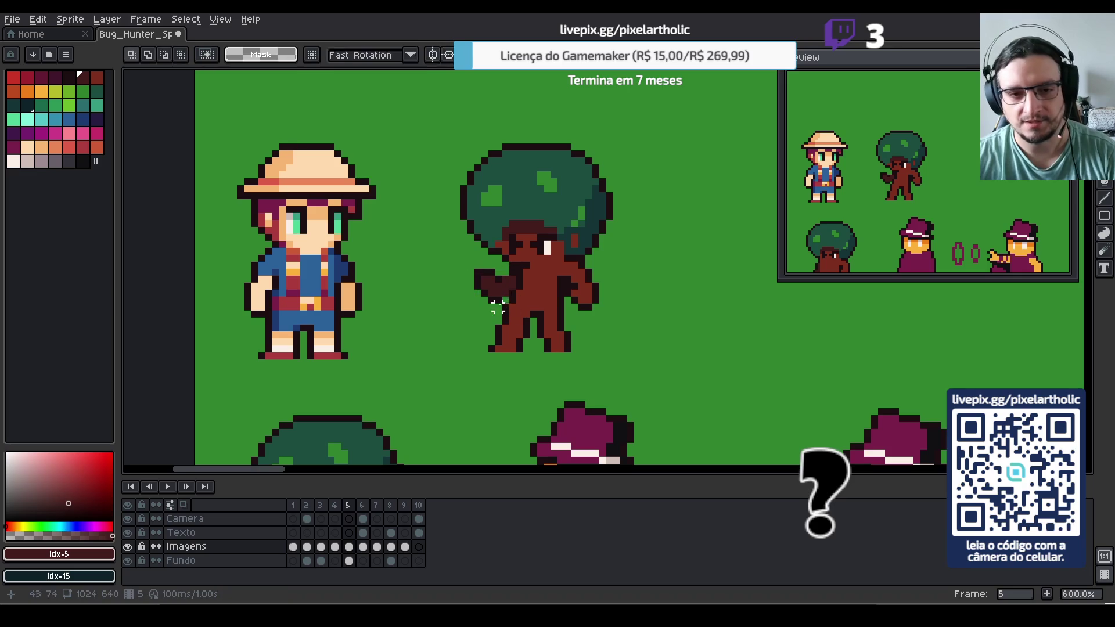
pyautogui.press('i')
pyautogui.click(503, 299)
pyautogui.press('b')
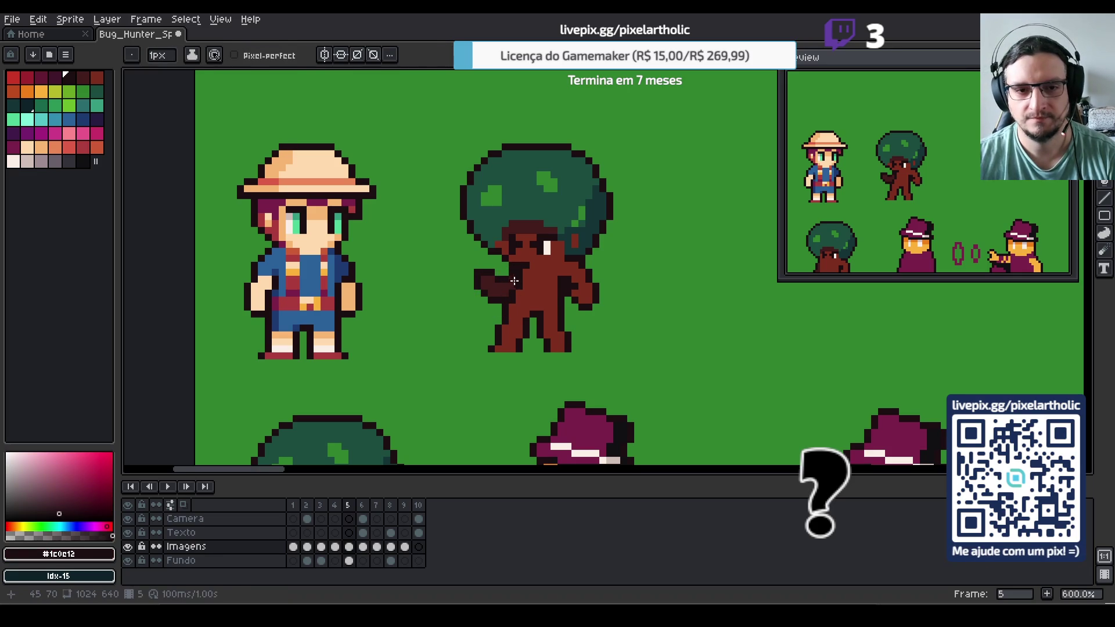
# Check the arm's dark brown and outline colours, then save Bug_Hunter_Sprites.aseprite
pyautogui.press('i')
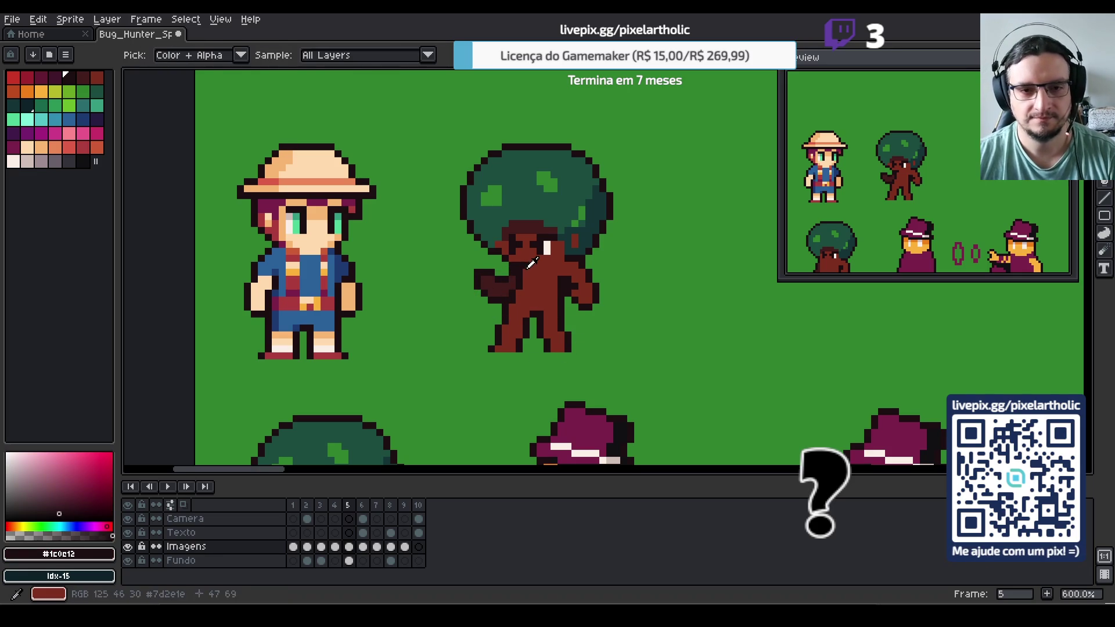
pyautogui.click(510, 284)
pyautogui.press('b')
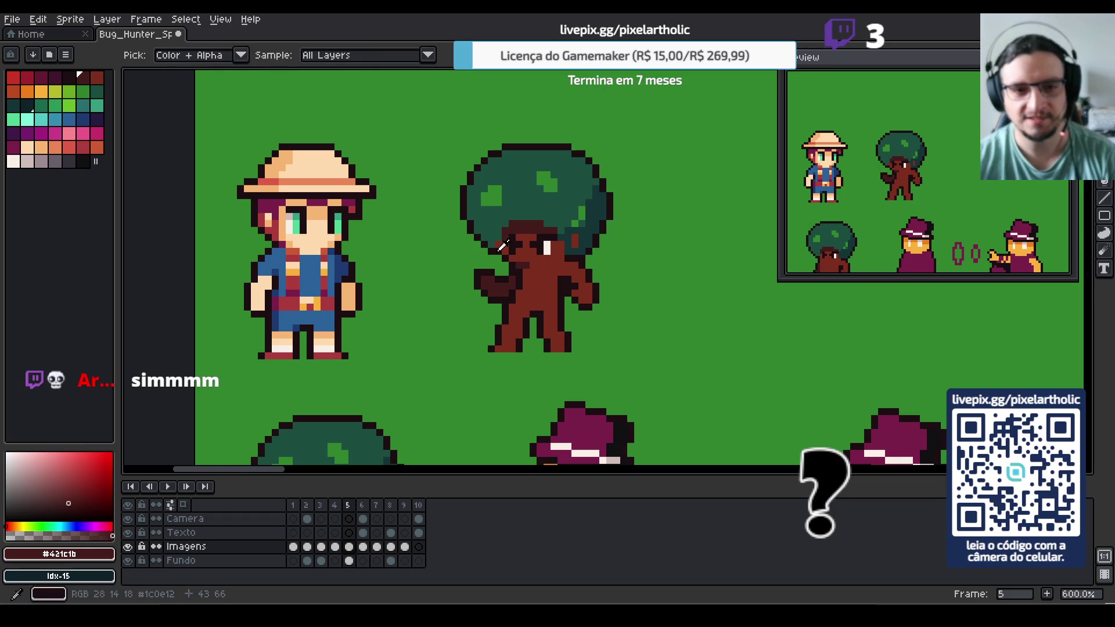
pyautogui.keyDown('alt'); pyautogui.click(508, 272); pyautogui.keyUp('alt')
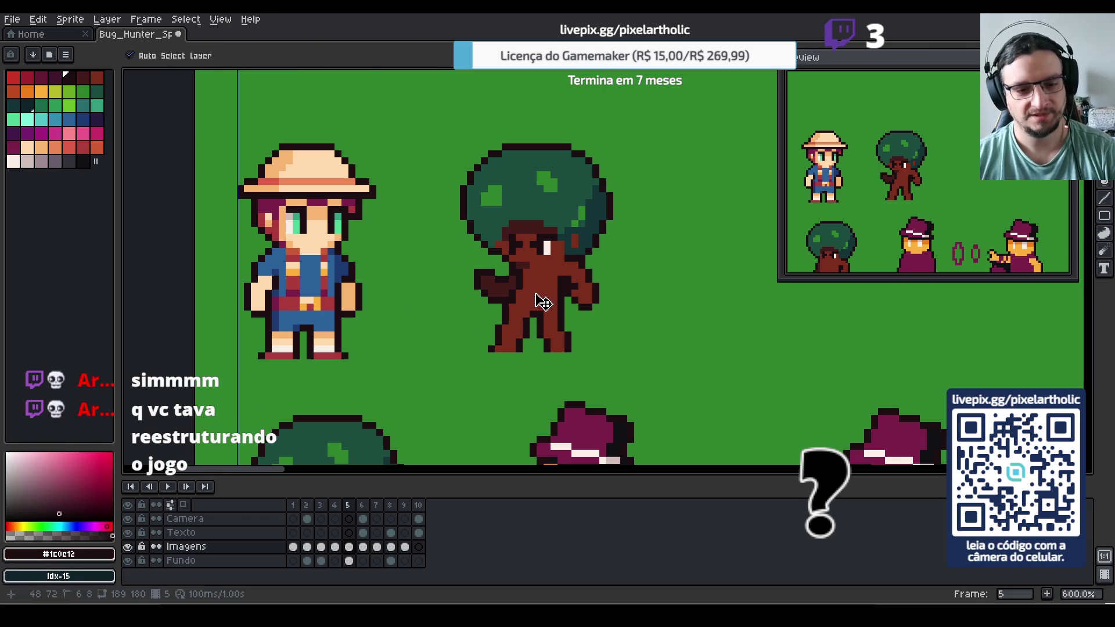
pyautogui.hotkey('ctrl', 's')
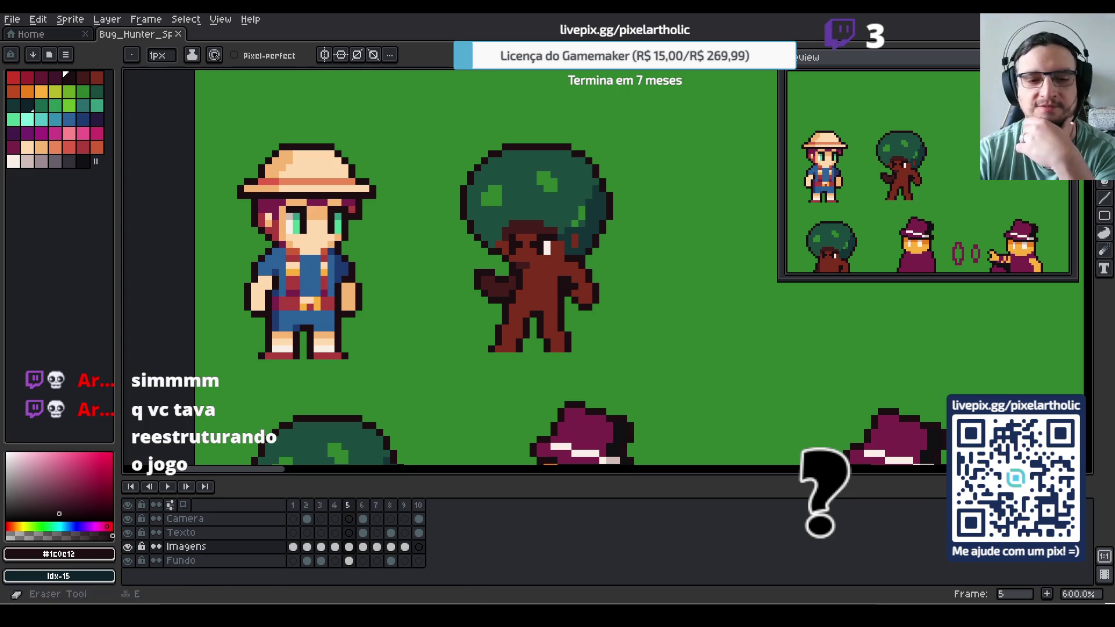
# Switch from Aseprite to GameMaker's Ilha_da_Floresta room editor
pyautogui.hotkey('alt', 'Tab')
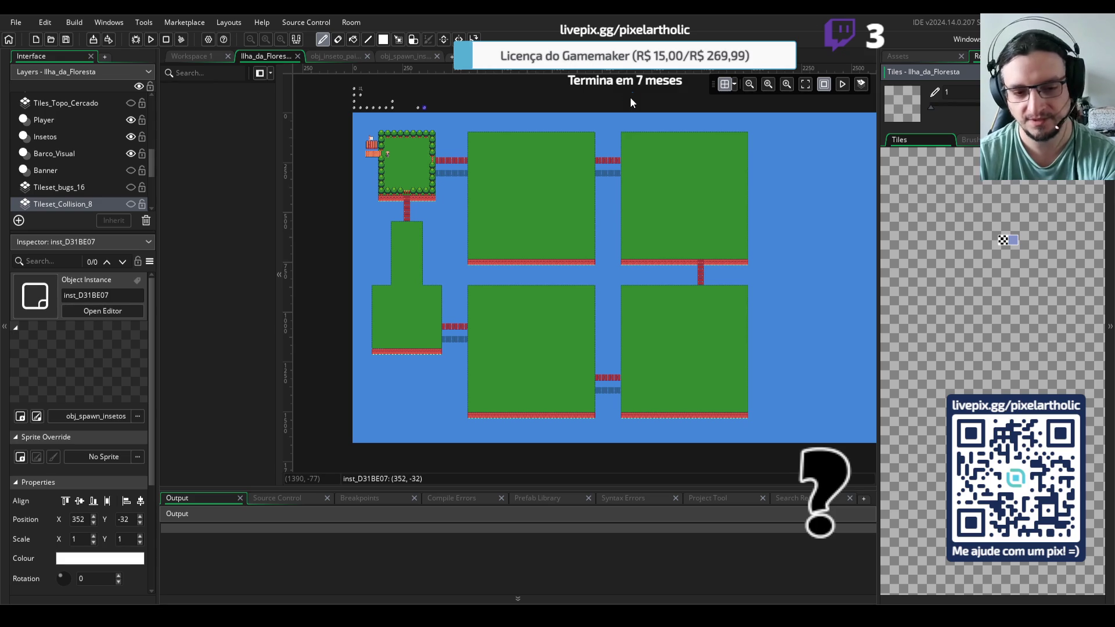
# Build and run the game with F5 to see the hero on the forest island
pyautogui.press('F5')
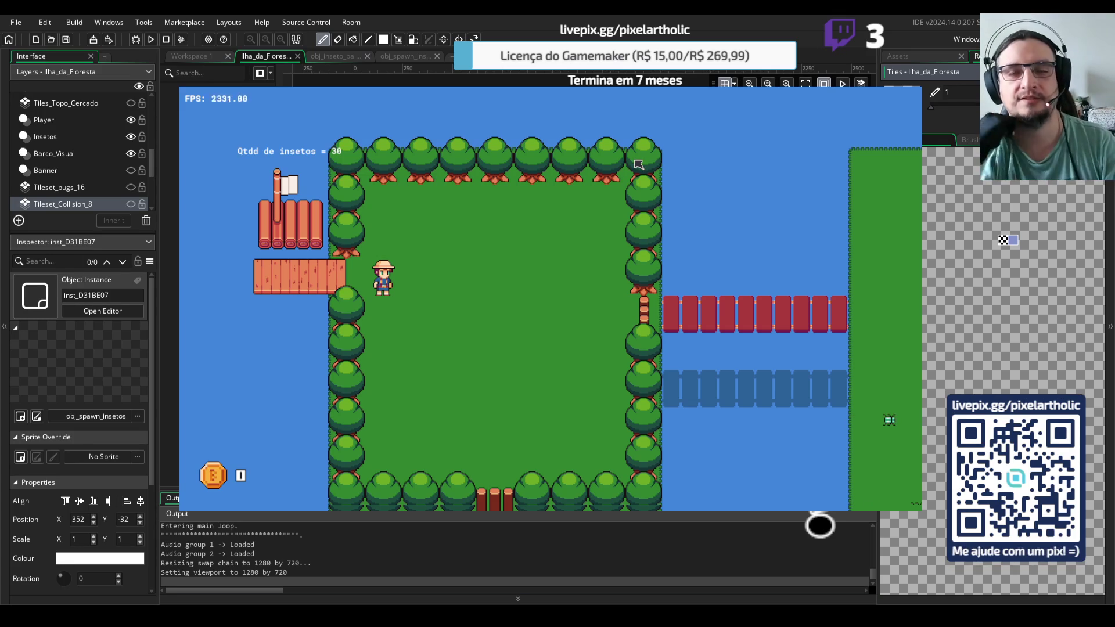
# Walk the hero over the dock, grass and up to the tree wall, then end the test run
pyautogui.press('Left')
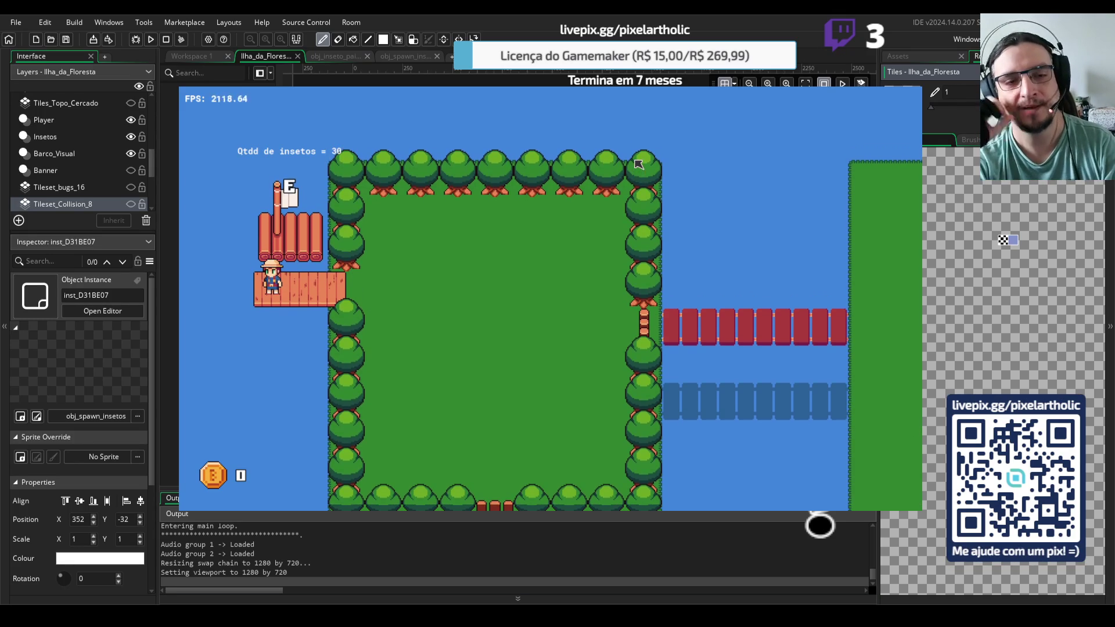
pyautogui.press('Right')
pyautogui.press('Down')
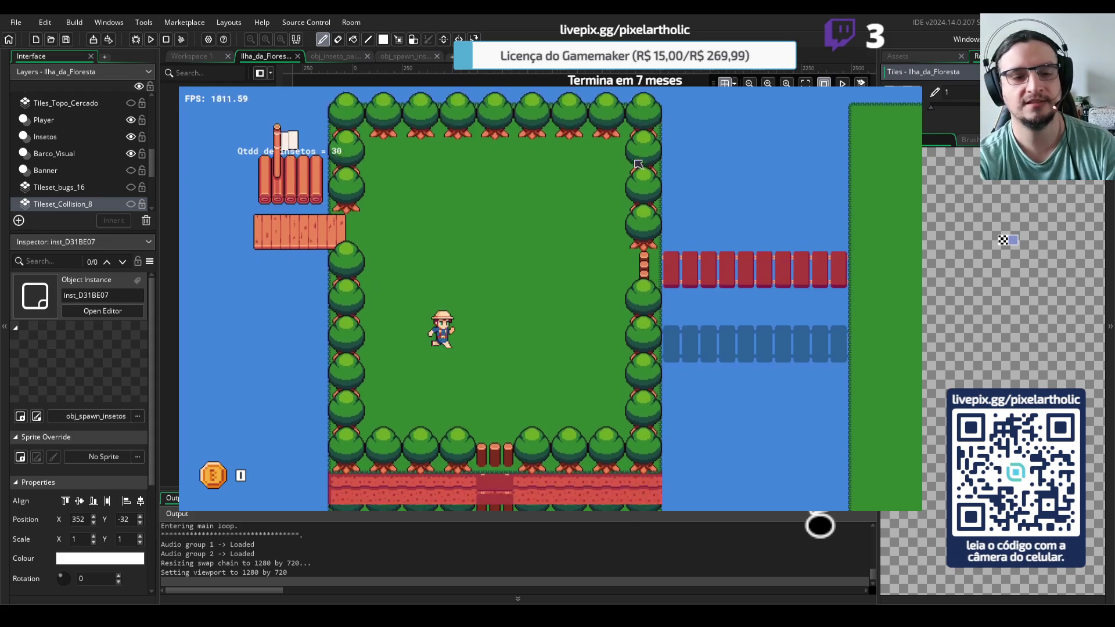
pyautogui.press('Up')
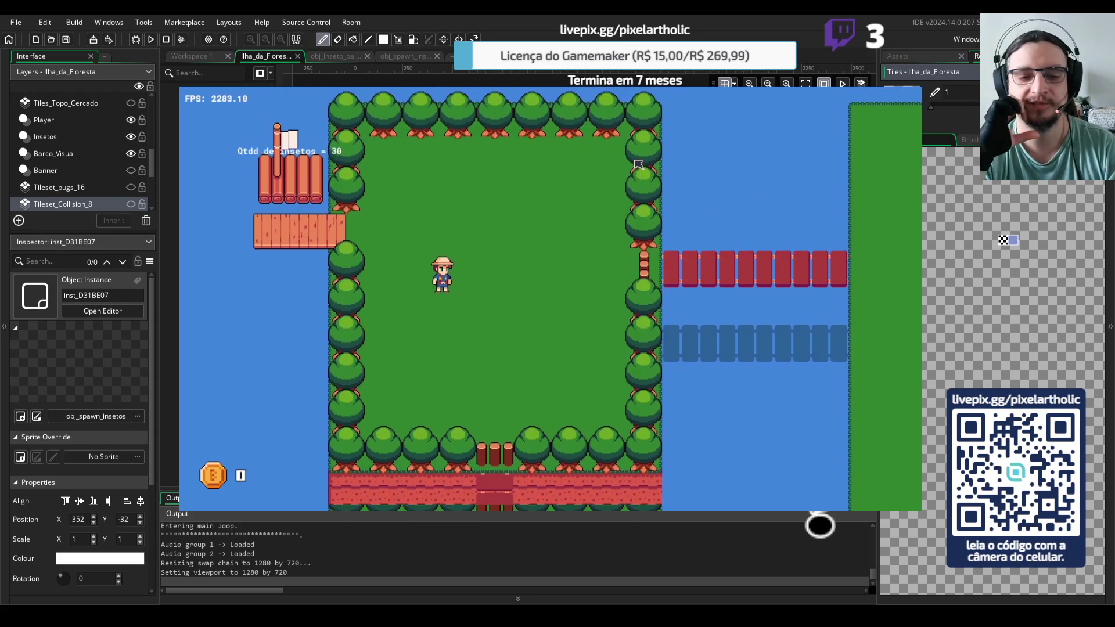
pyautogui.press('Left')
pyautogui.press('Up')
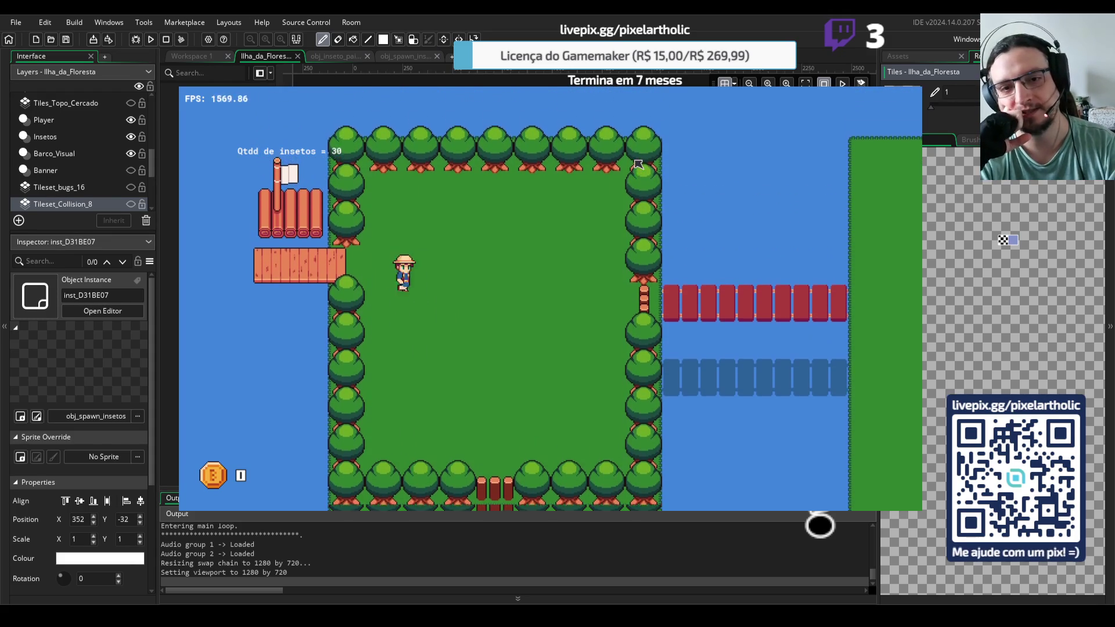
pyautogui.press('Right')
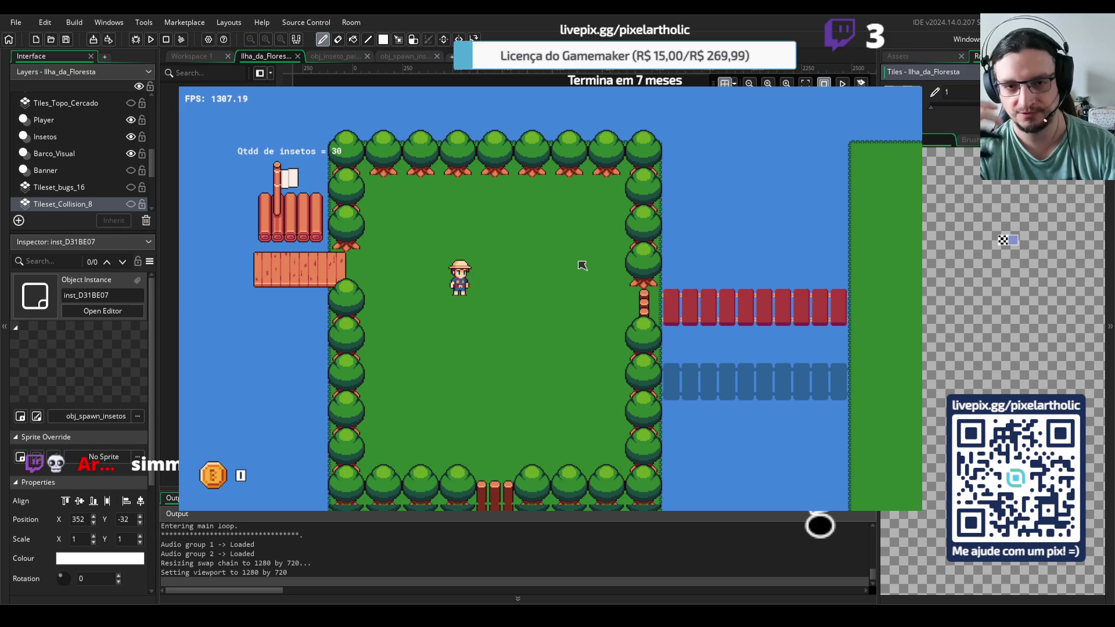
pyautogui.press('Right')
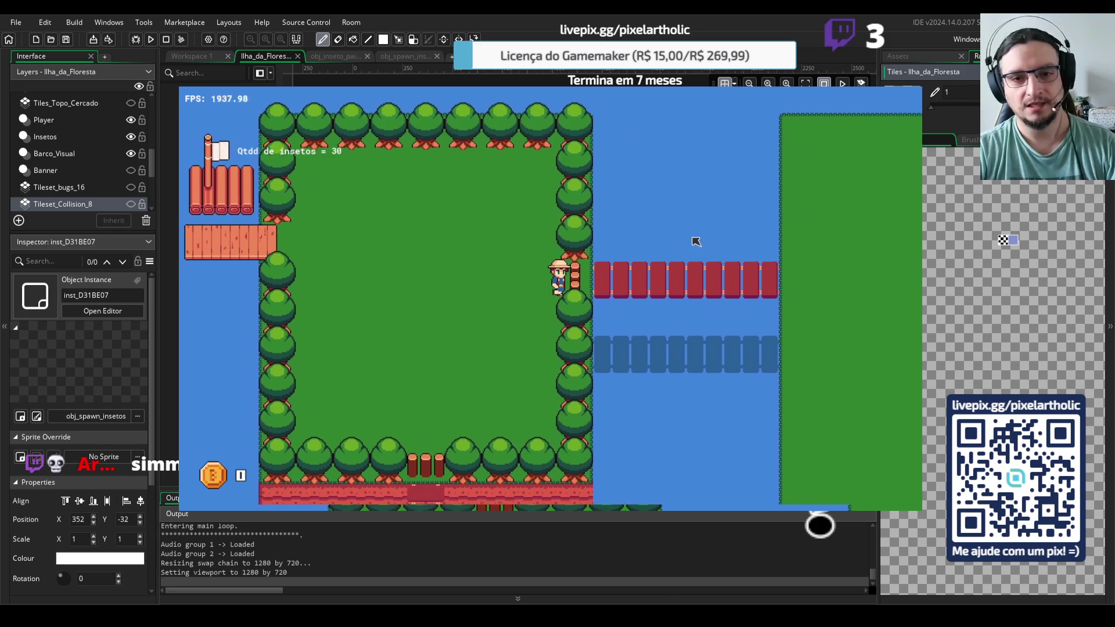
pyautogui.press('Up')
pyautogui.press('Left')
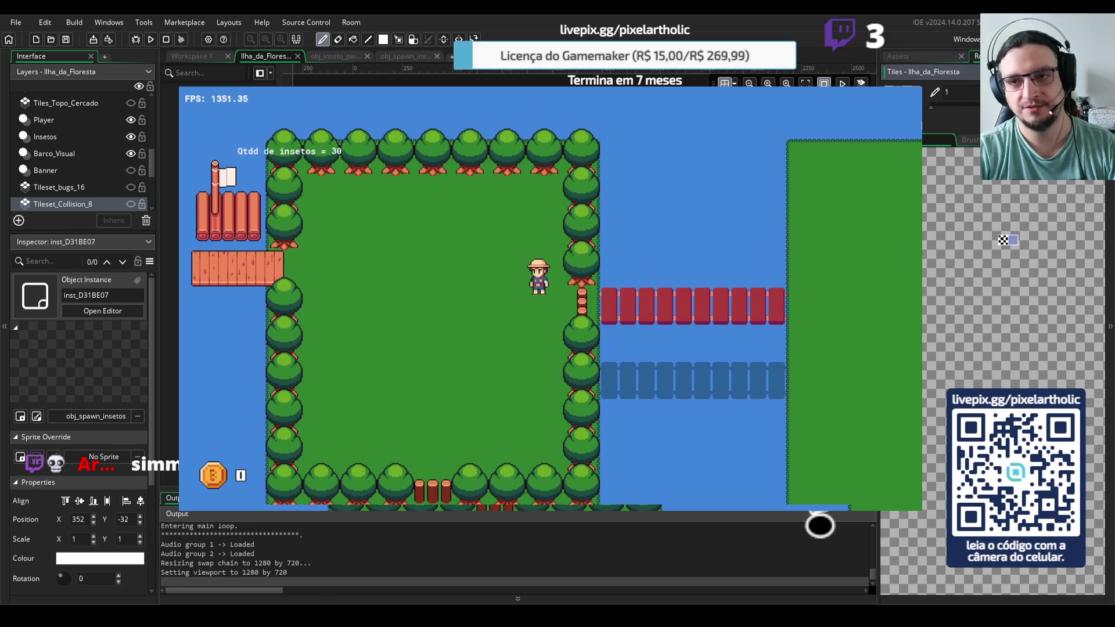
pyautogui.press('Escape')
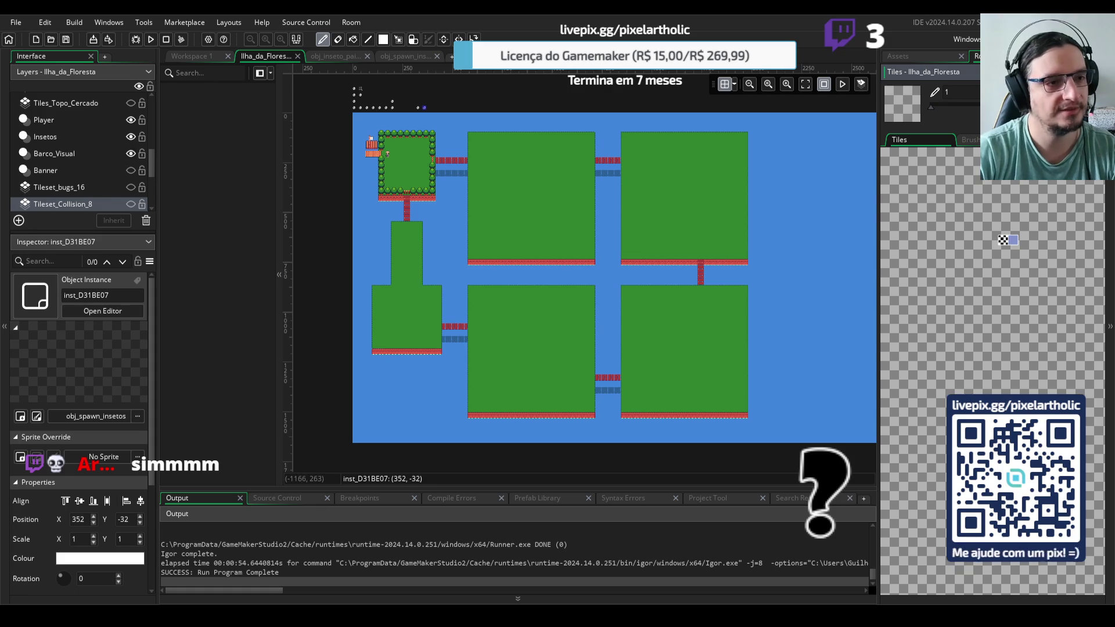
# Make the Tileset_Collision_16 layer visible and select it
pyautogui.scroll(2, 82, 151)
pyautogui.scroll(-5, 81, 151)
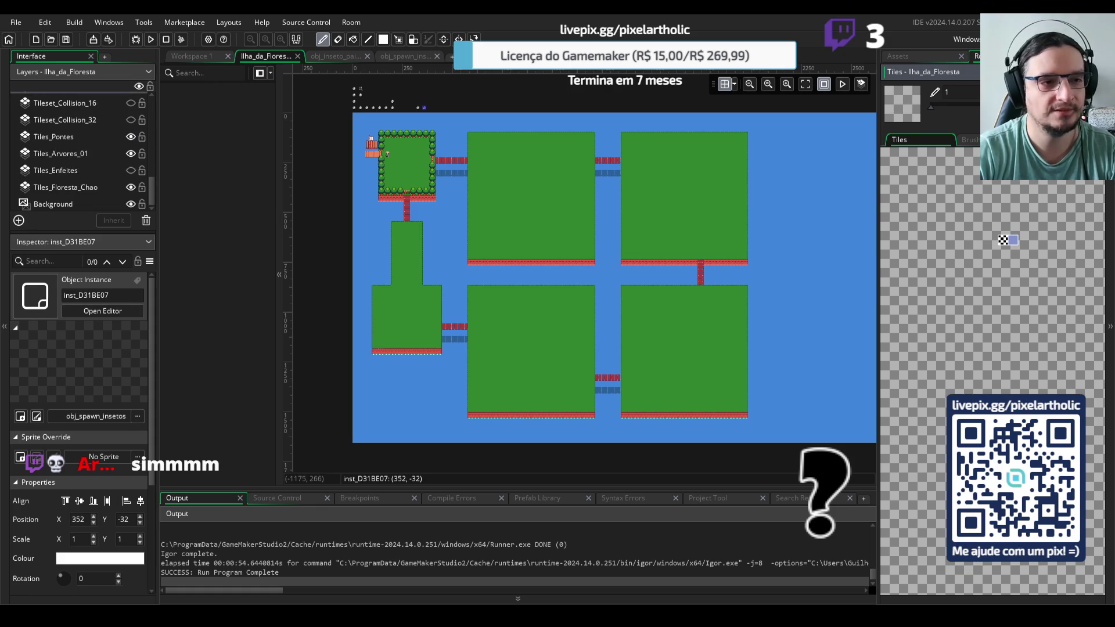
pyautogui.scroll(2, 82, 156)
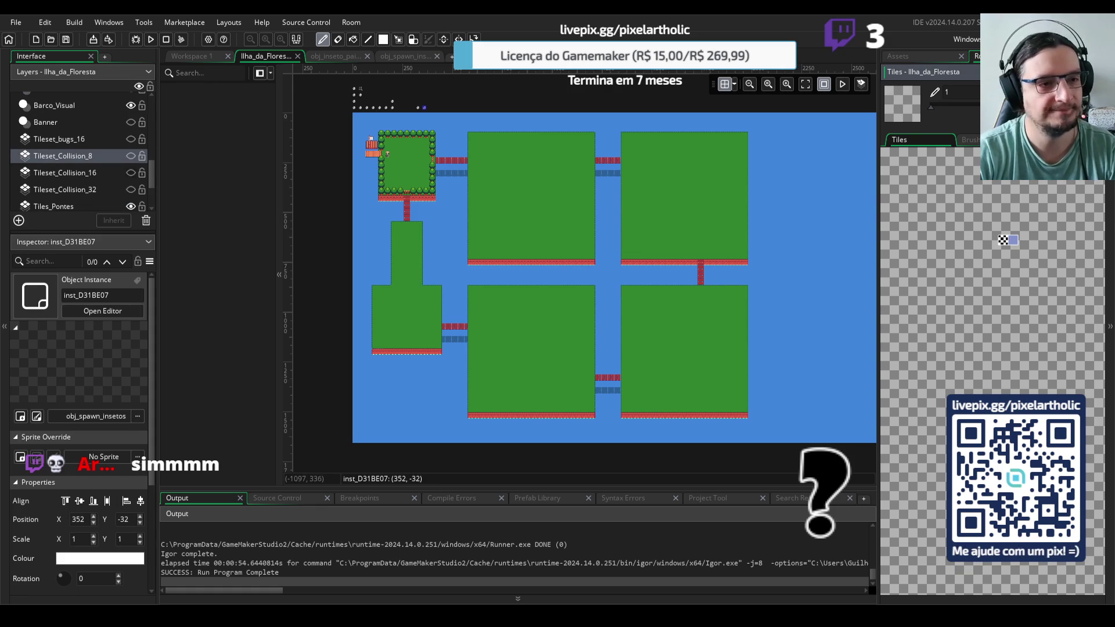
pyautogui.click(132, 173)
pyautogui.click(100, 172)
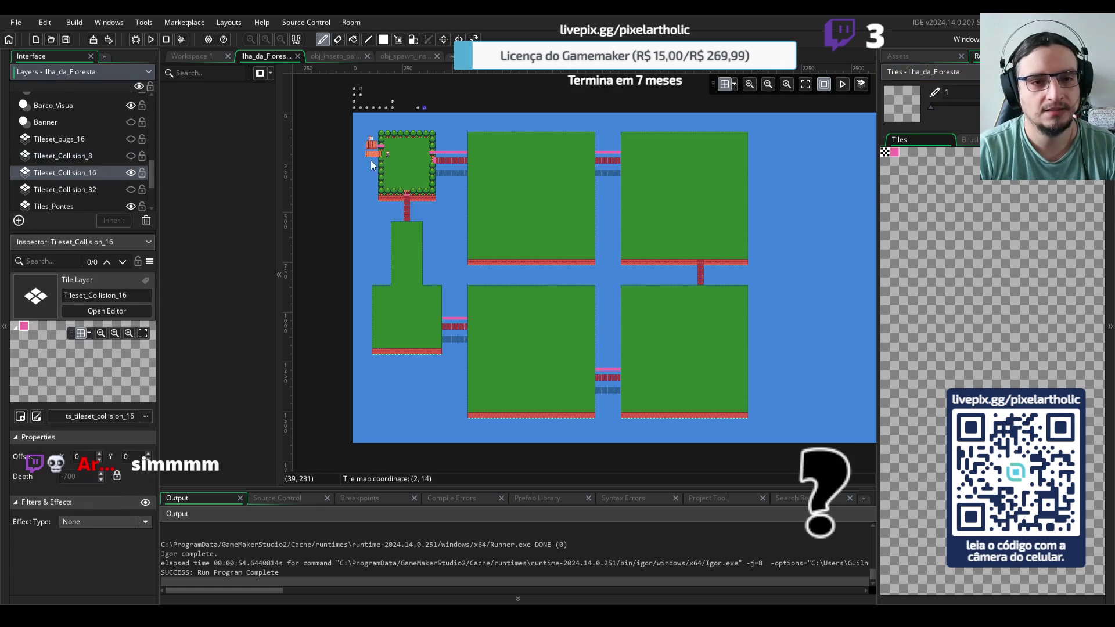
# Run the game with F5 to see the pink collision tiles over the island
pyautogui.scroll(3, 454, 159)
pyautogui.scroll(-3, 454, 159)
pyautogui.scroll(5, 435, 173)
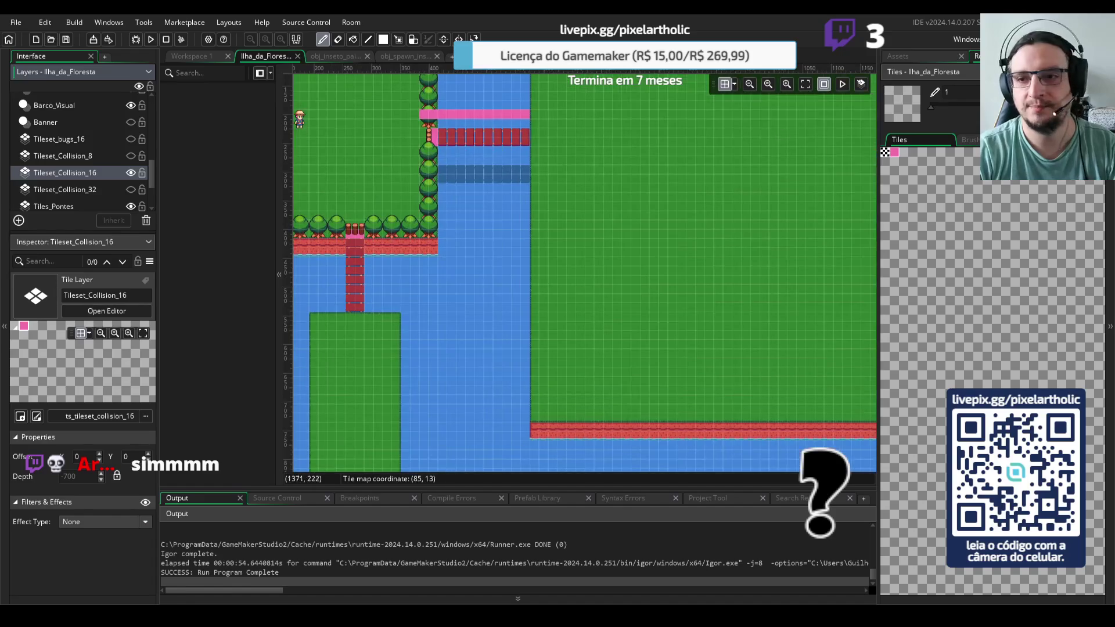
pyautogui.scroll(4, 966, 256)
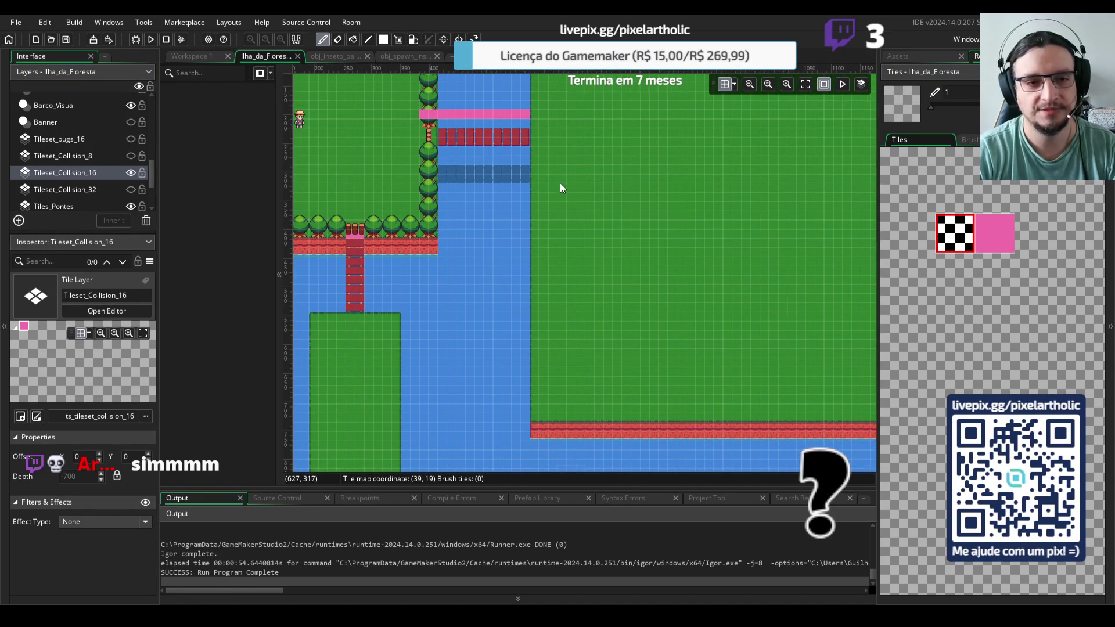
pyautogui.scroll(-1, 559, 186)
pyautogui.press('F5')
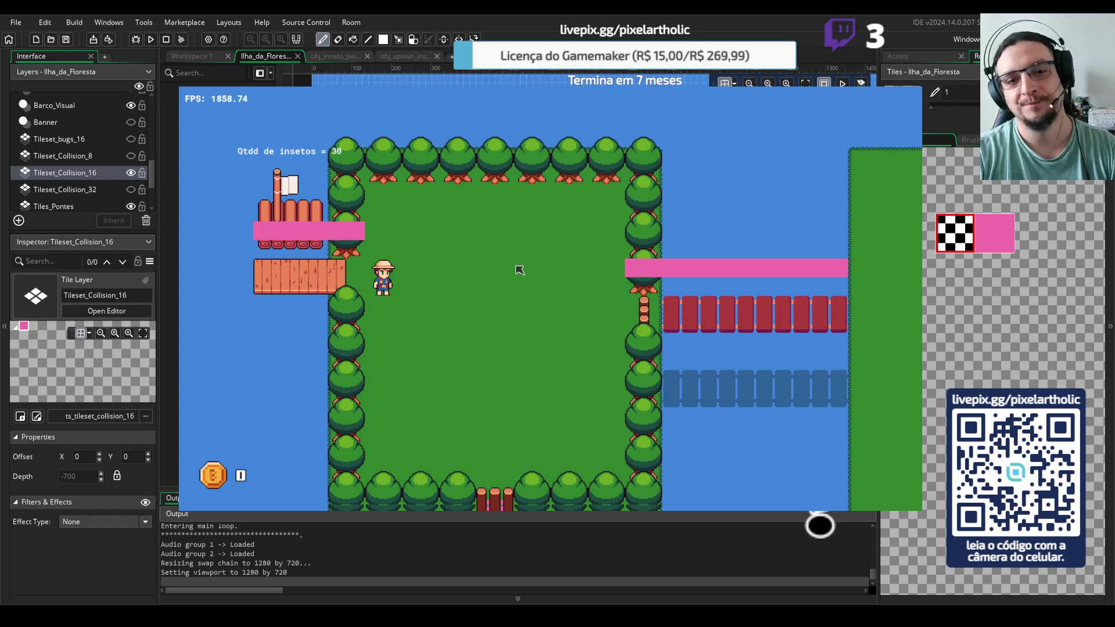
# Walk the hero right, down-left onto the bridge, along the tree line and up into the clearing
pyautogui.press('Right')
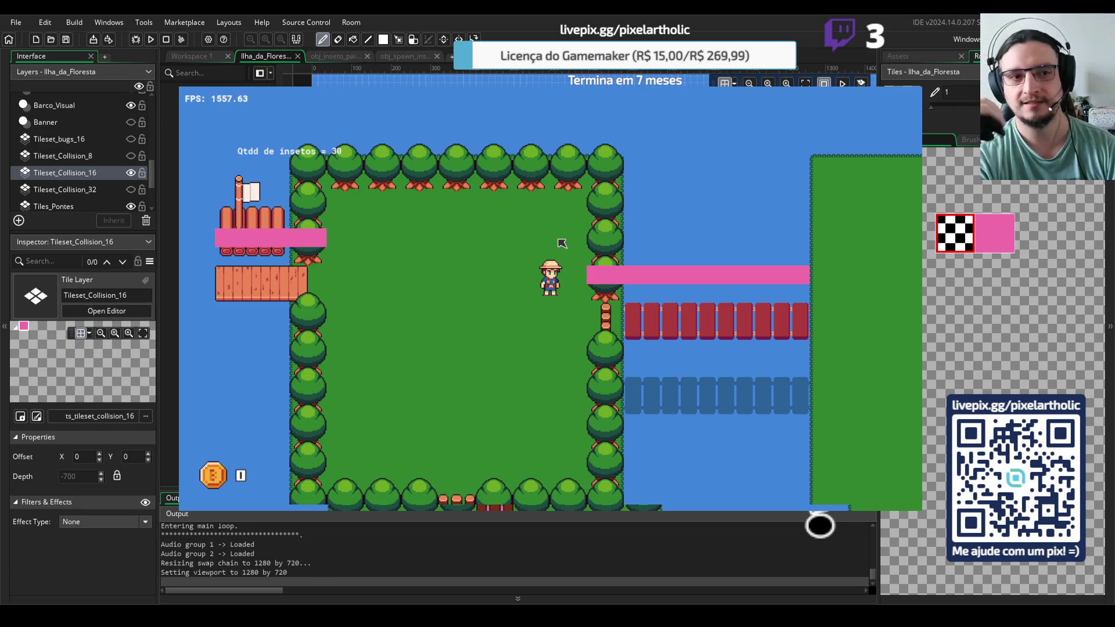
pyautogui.press('Left')
pyautogui.press('Down')
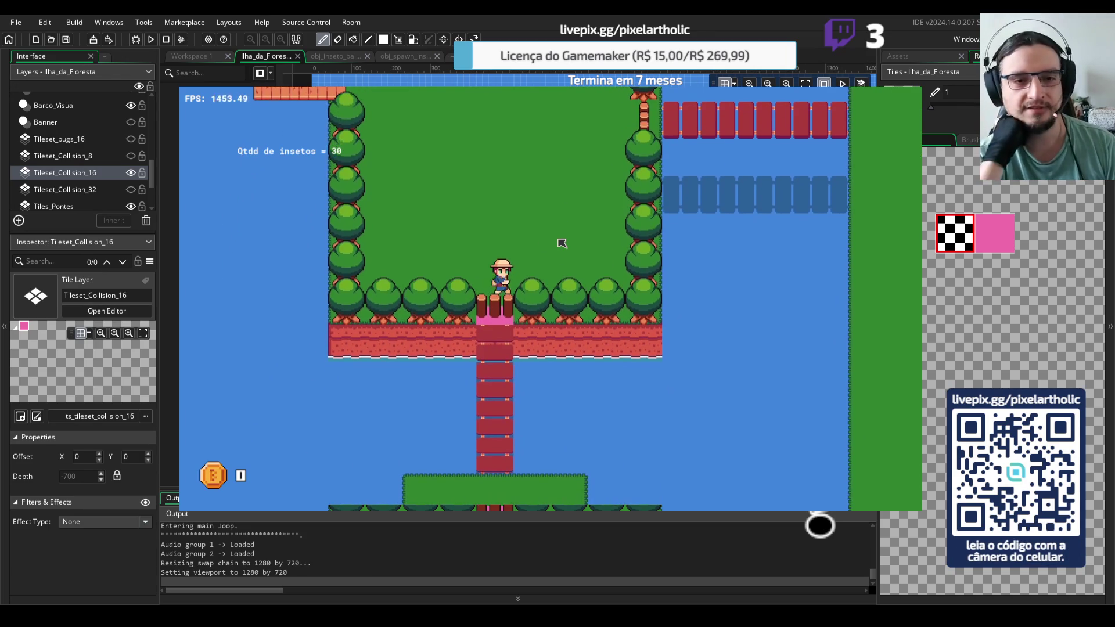
pyautogui.press('Left')
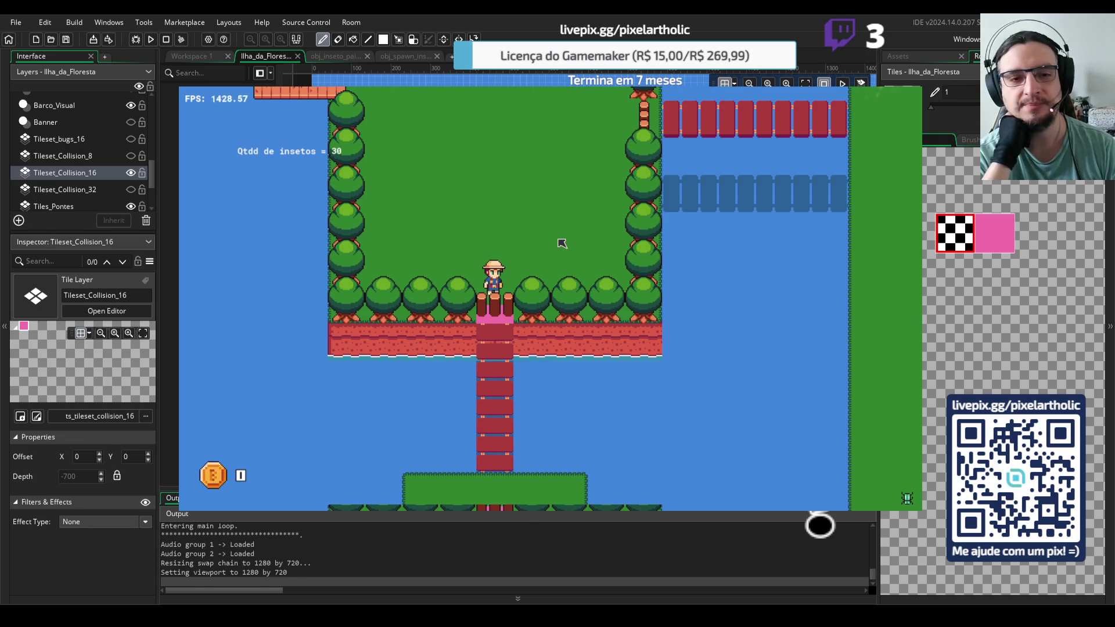
pyautogui.press('Up')
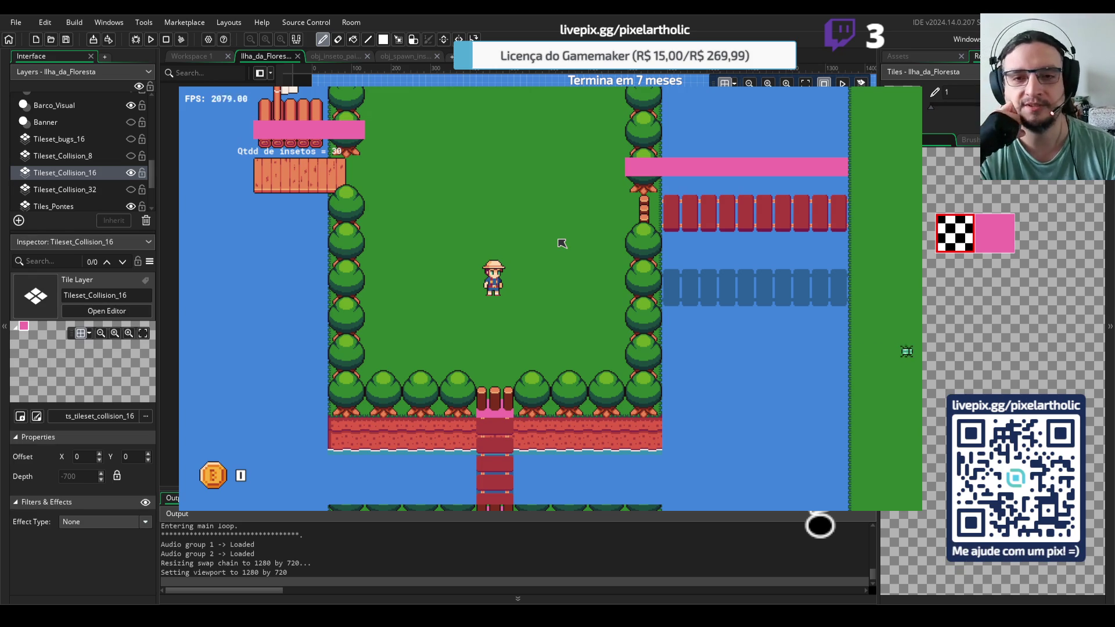
# Move the hero up-right and back and forth until it stands at the eastern tree wall
pyautogui.press('Right')
pyautogui.press('Up')
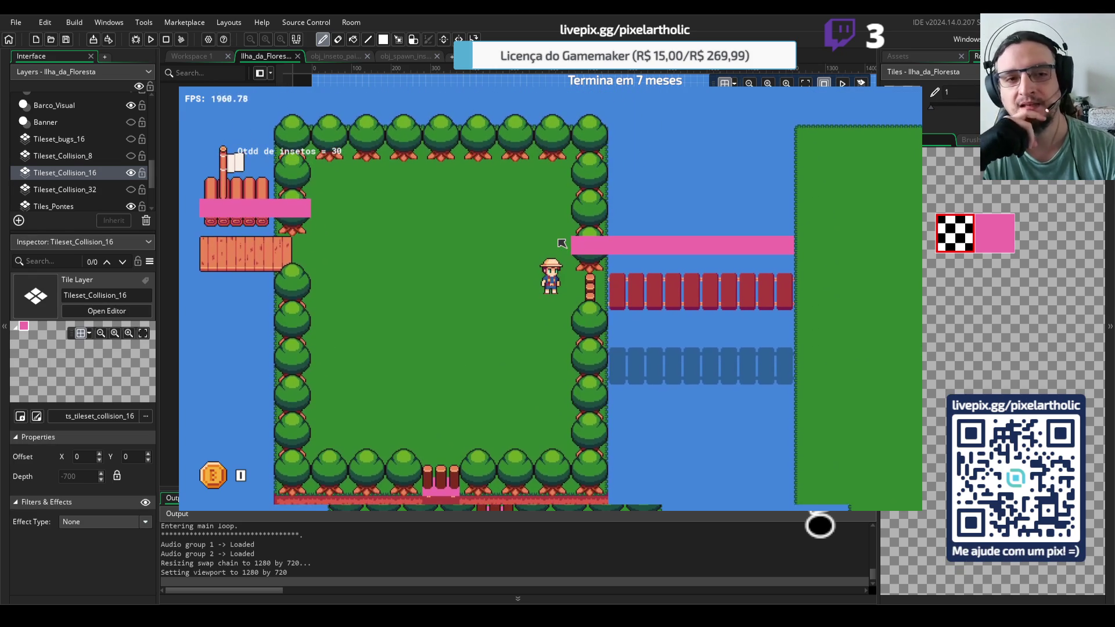
pyautogui.press('Right')
pyautogui.press('Left')
pyautogui.press('Right')
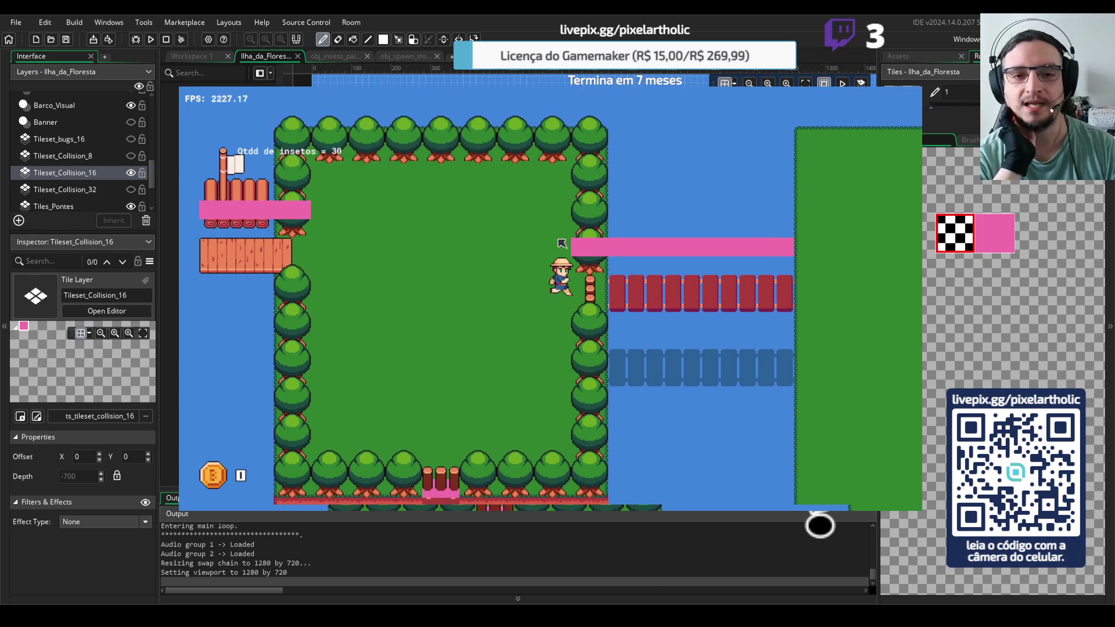
pyautogui.press('Right')
pyautogui.press('Down')
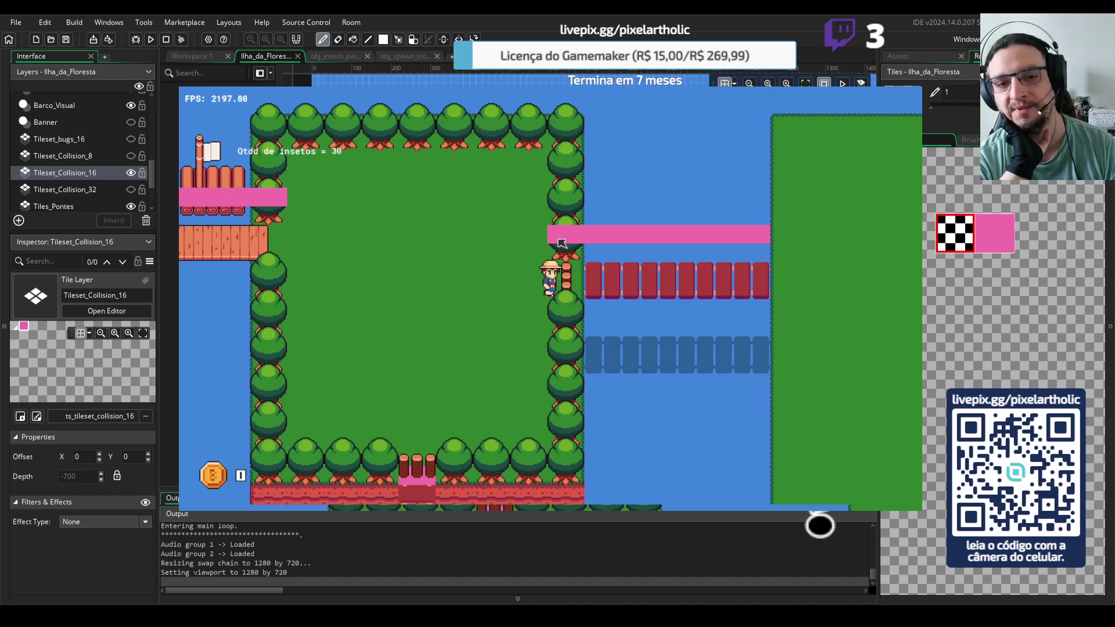
pyautogui.press('Up')
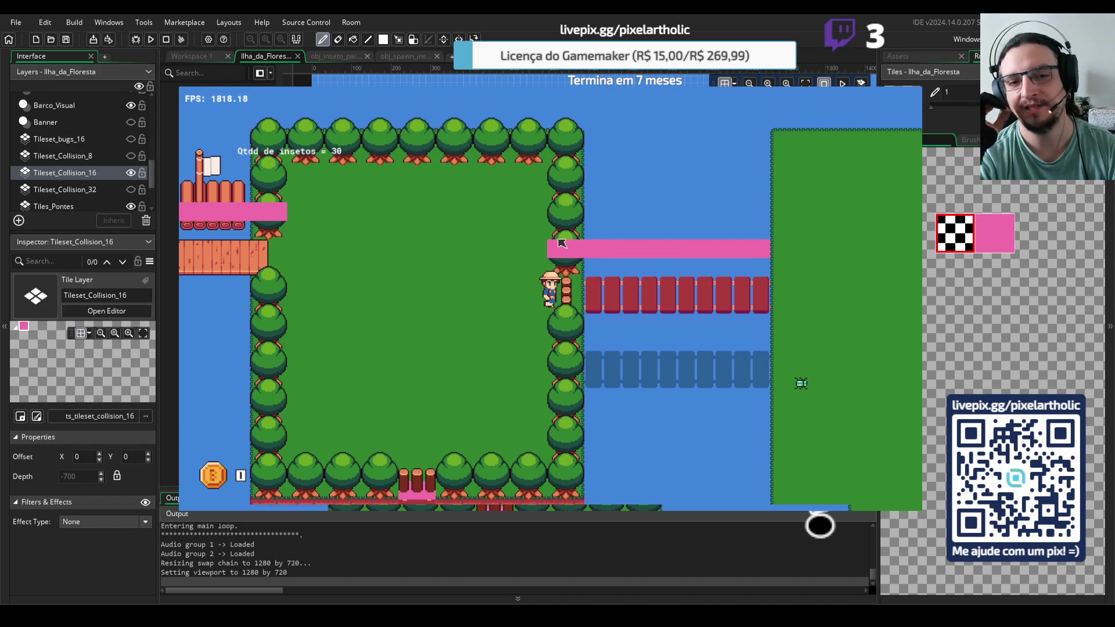
pyautogui.press('Down')
pyautogui.press('Up')
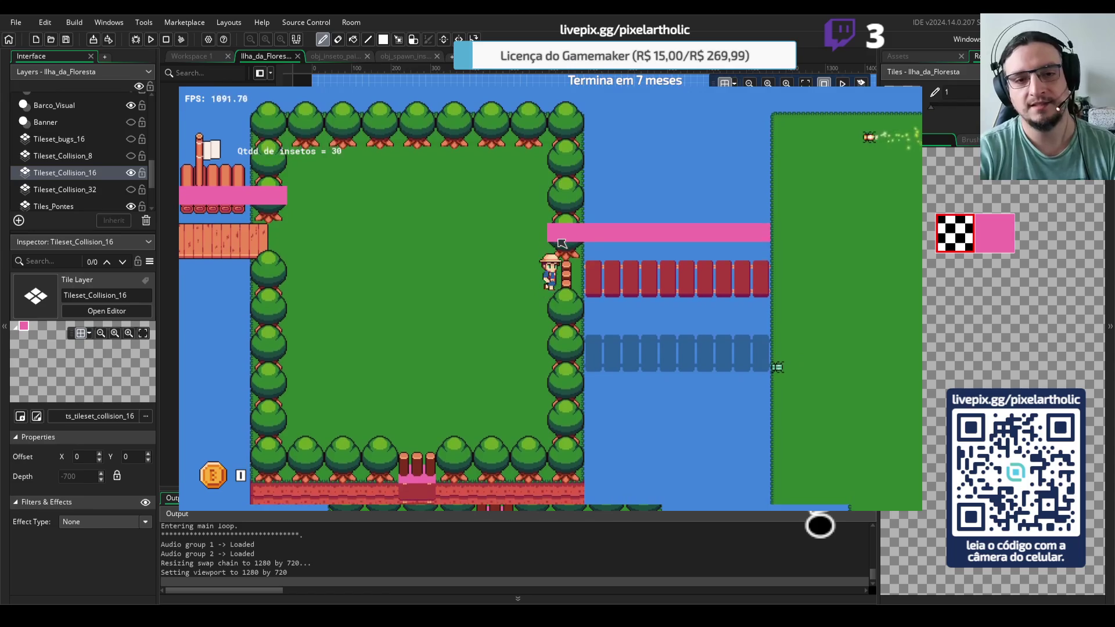
# Stop the running game and select the Tileset_Collision_8 layer
pyautogui.press('Escape')
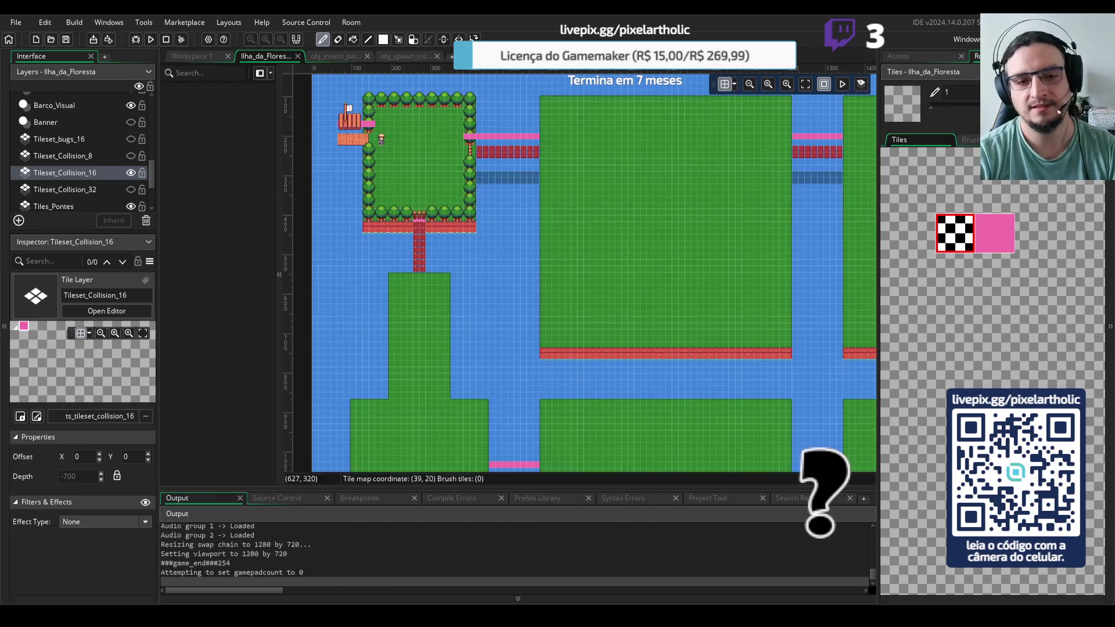
pyautogui.scroll(2, 461, 133)
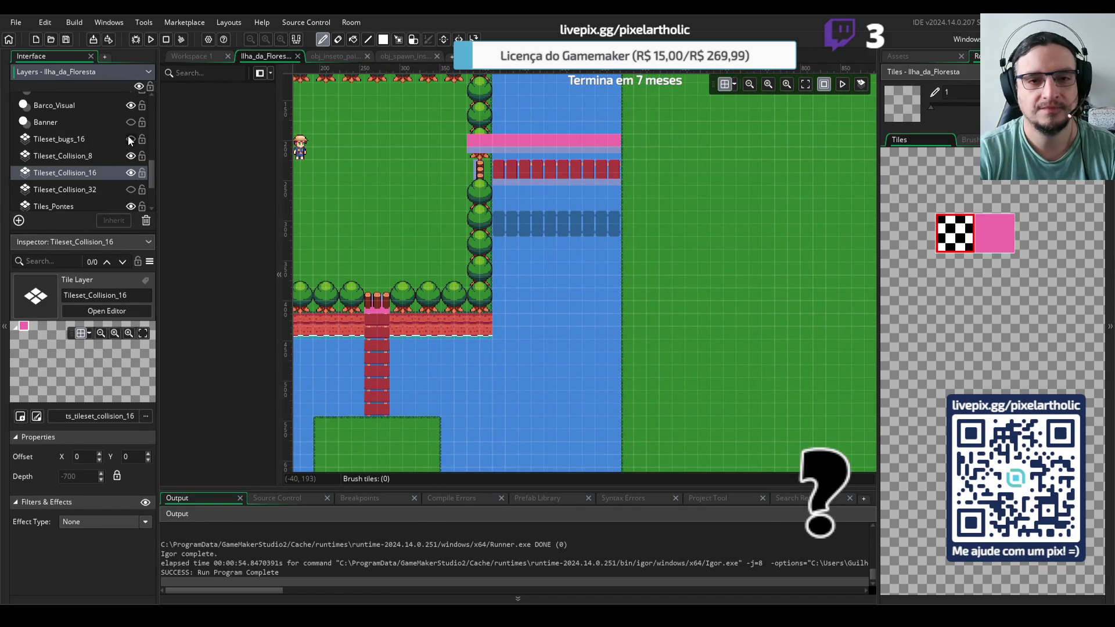
pyautogui.click(107, 155)
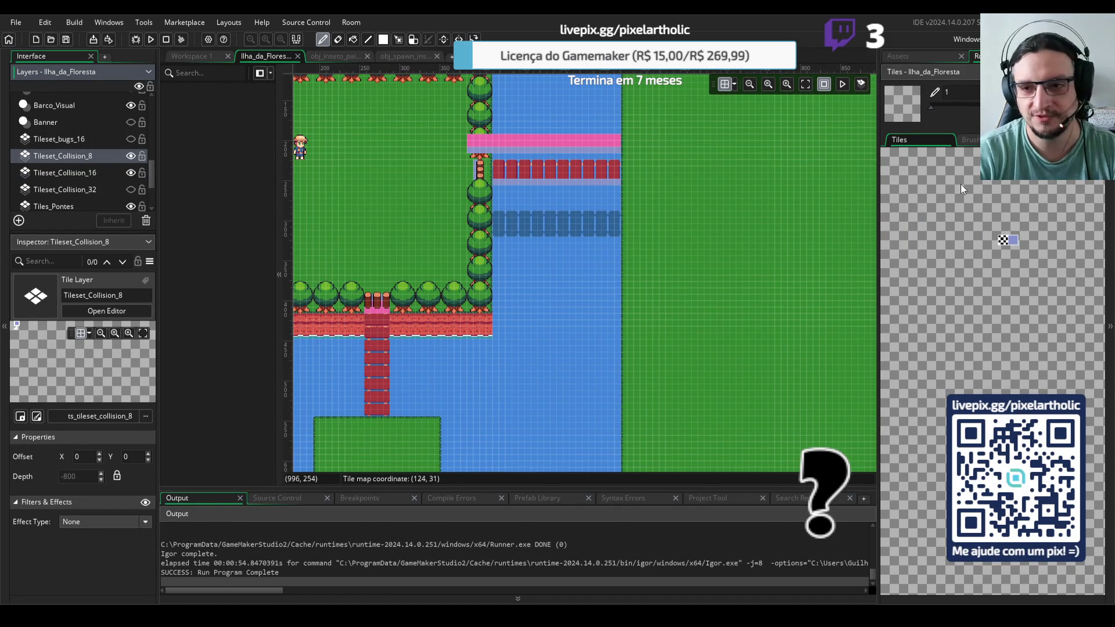
pyautogui.scroll(2, 472, 171)
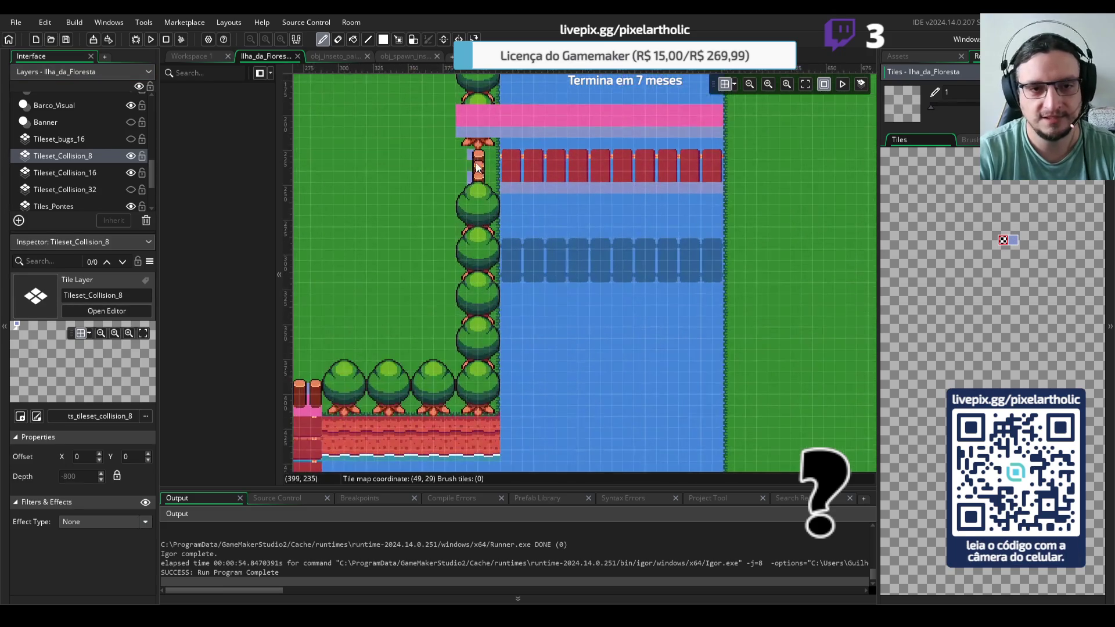
# Hide Tileset_bugs_16, Collision_8, Collision_16 and Collision_32, then rerun the game
pyautogui.click(131, 139)
pyautogui.click(131, 139)
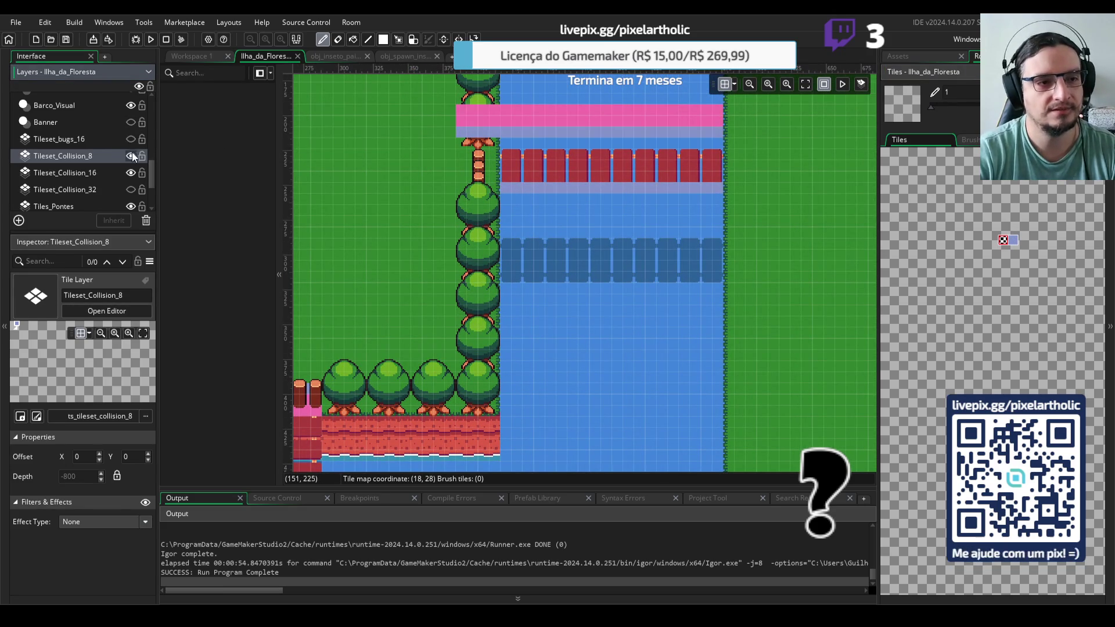
pyautogui.click(131, 156)
pyautogui.click(131, 173)
pyautogui.click(131, 190)
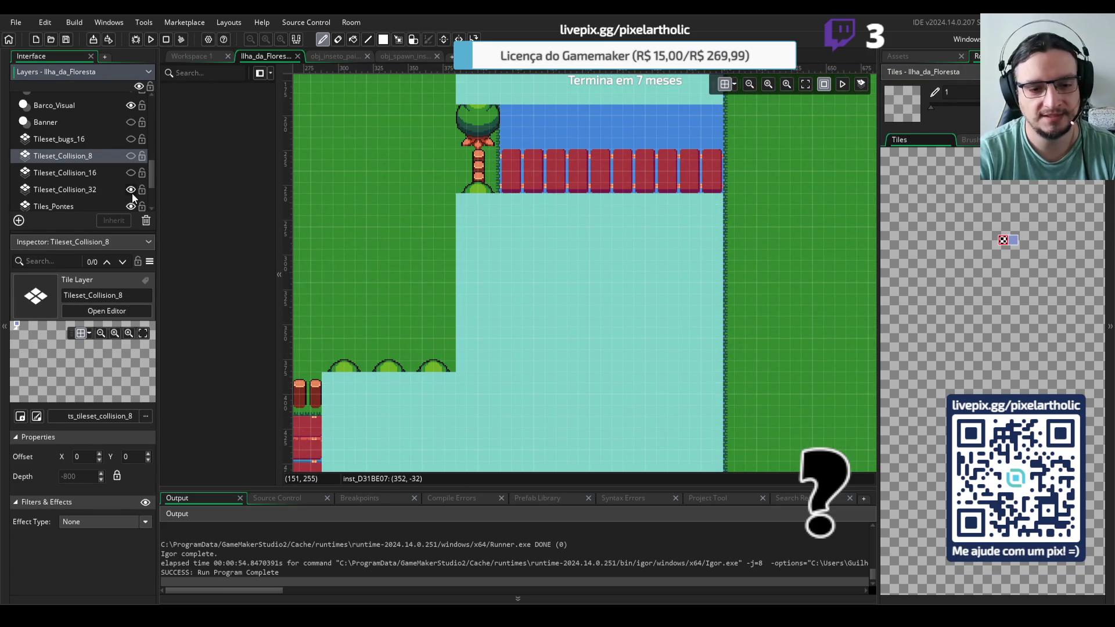
pyautogui.click(131, 190)
pyautogui.press('F5')
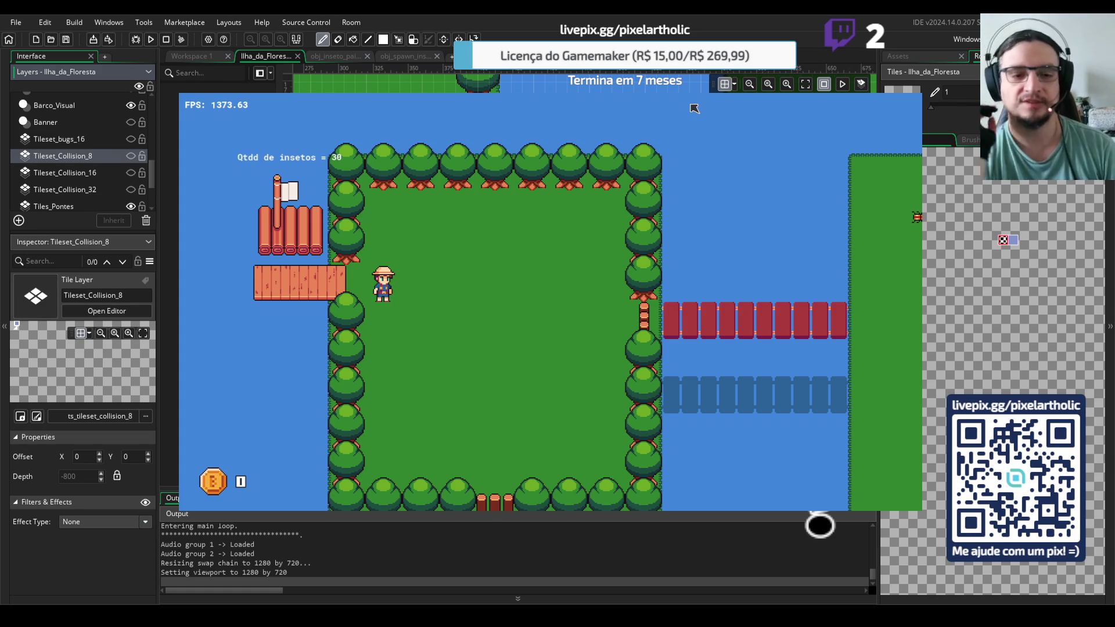
# Walk the hero right across the bridge, down the island and left to its edge
pyautogui.press('Right')
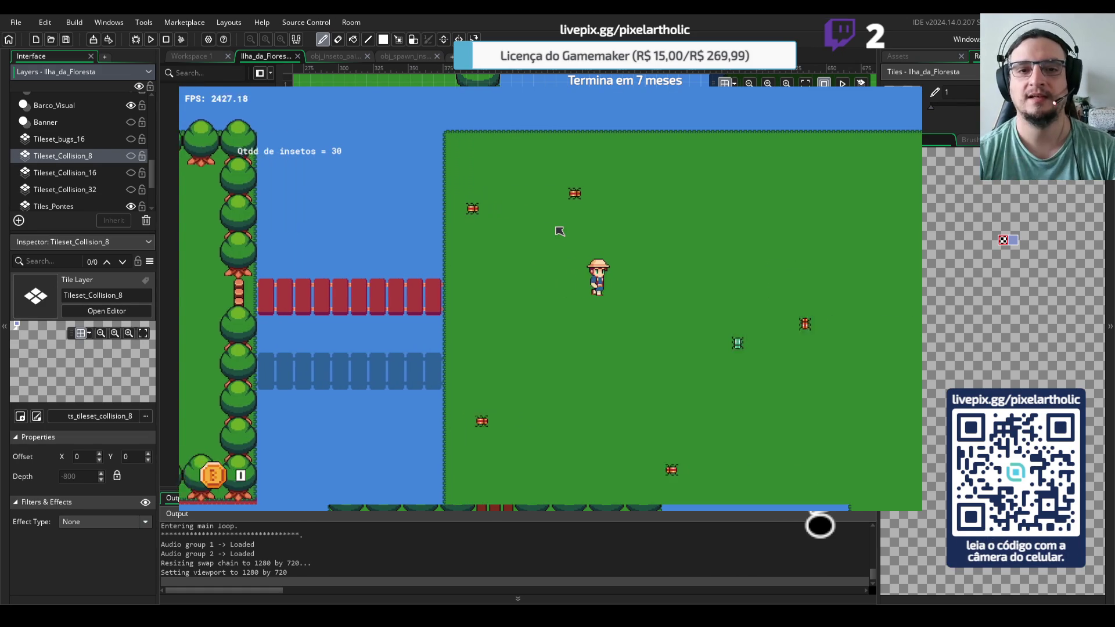
pyautogui.press('Right')
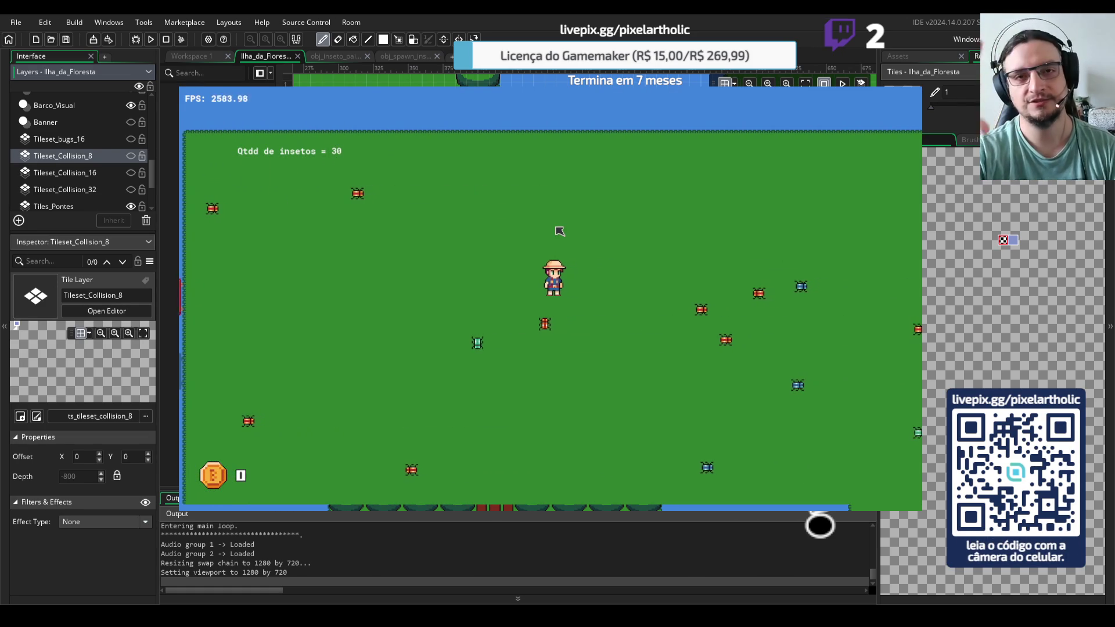
pyautogui.press('Right')
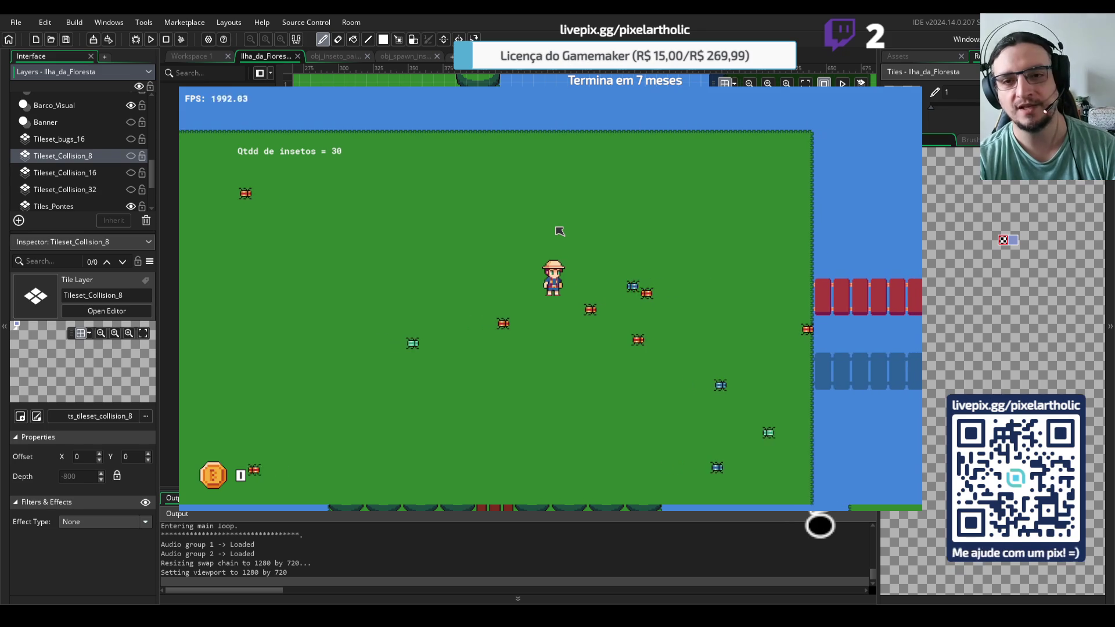
pyautogui.press('Down')
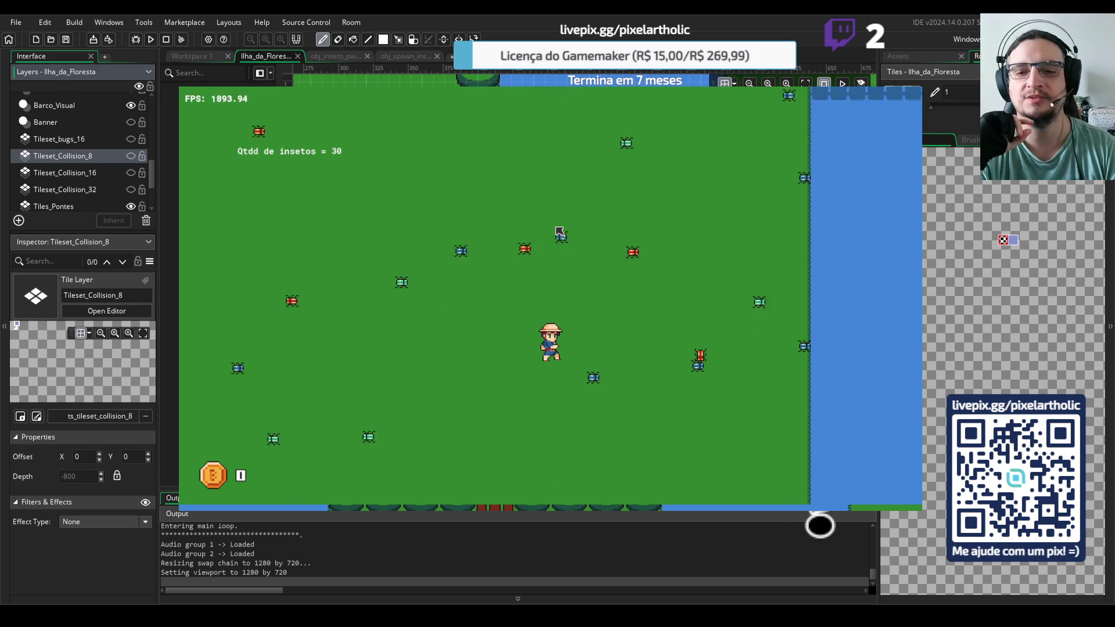
pyautogui.press('Left')
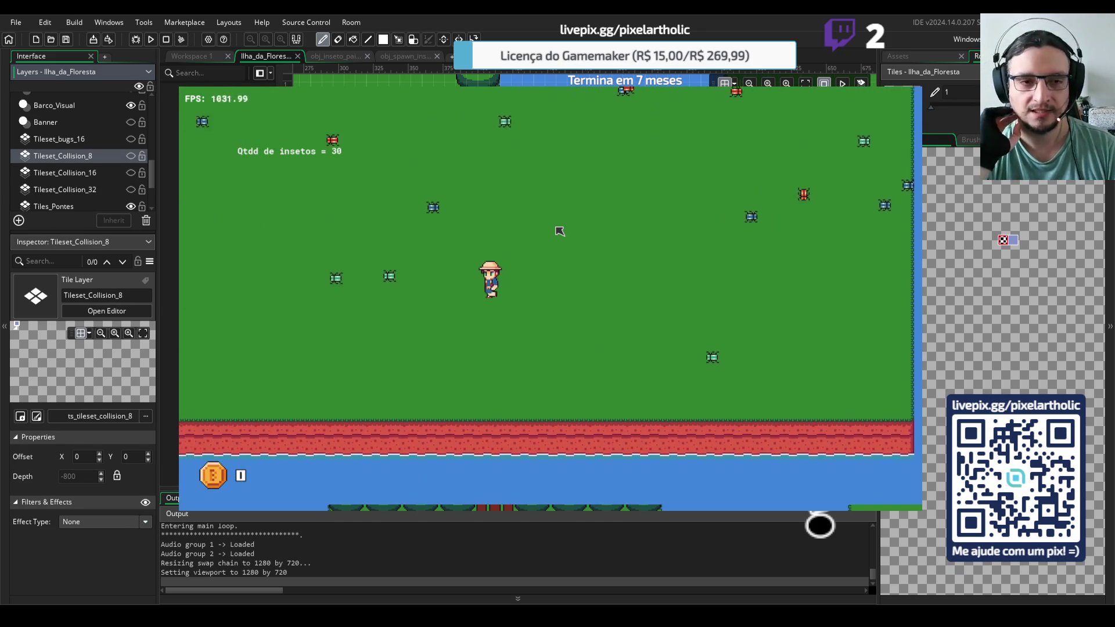
pyautogui.press('Left')
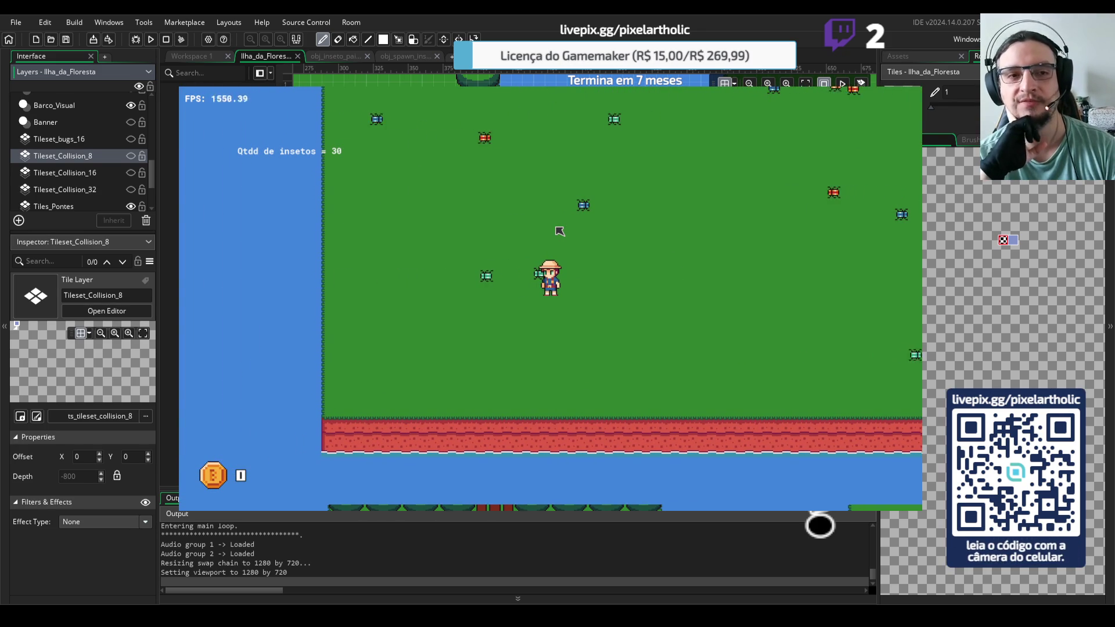
# Walk up through the meadow toward the bridge, then right chasing insects
pyautogui.press('Up')
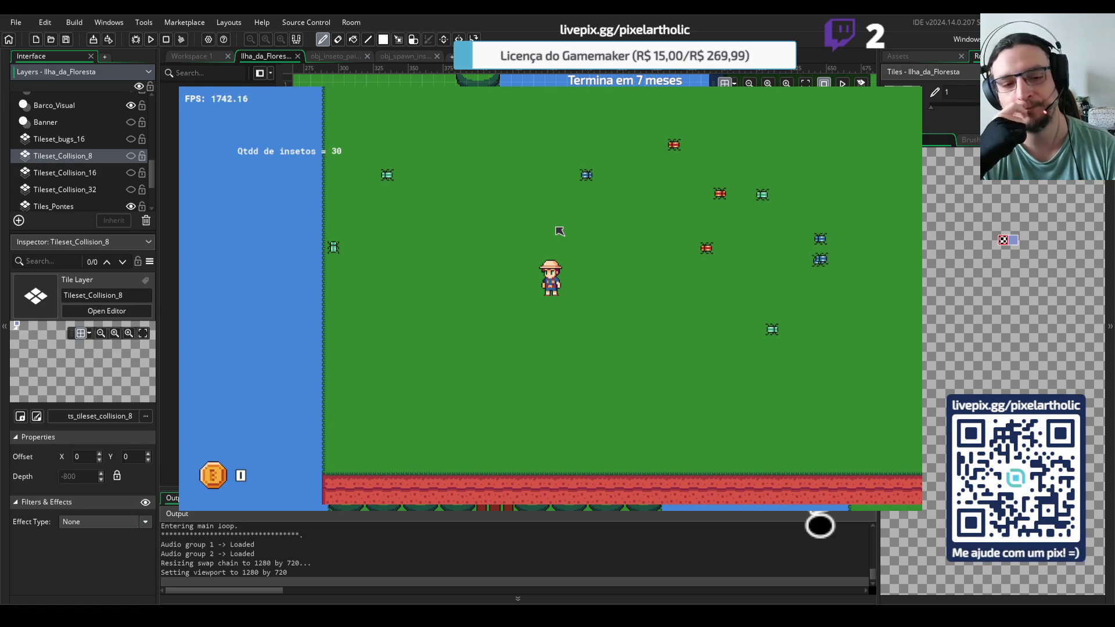
pyautogui.press('Up')
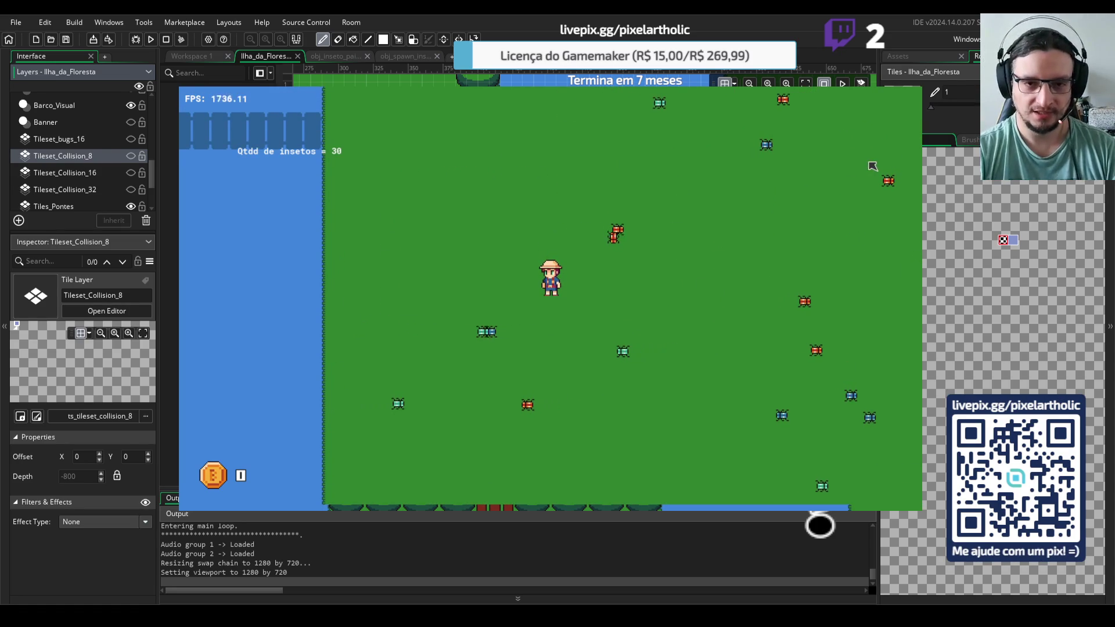
pyautogui.press('Left')
pyautogui.press('Up')
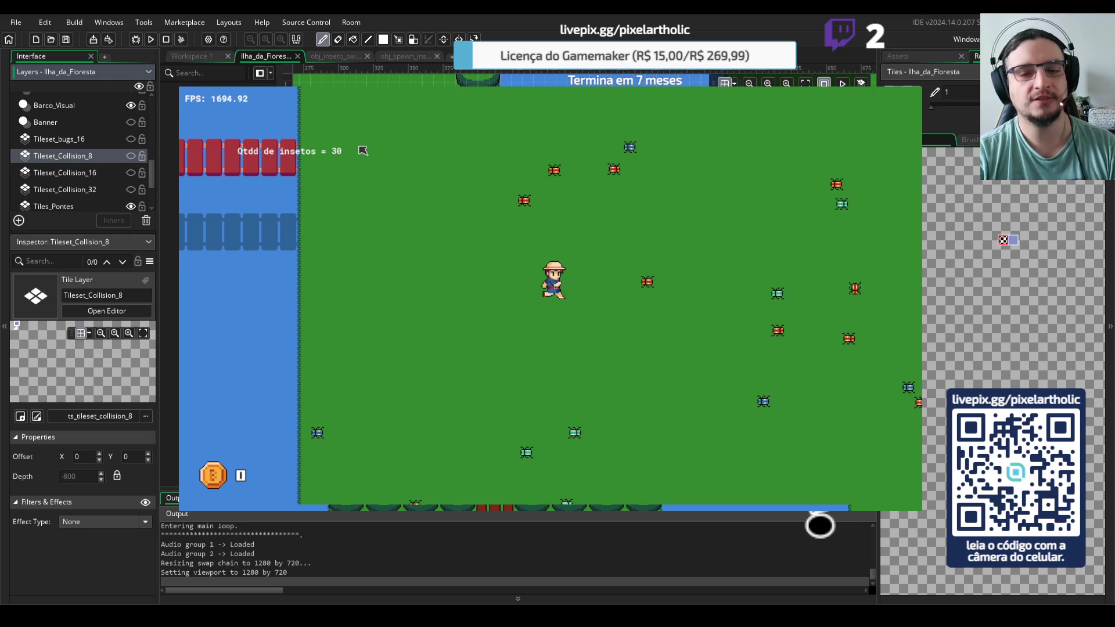
pyautogui.press('Right')
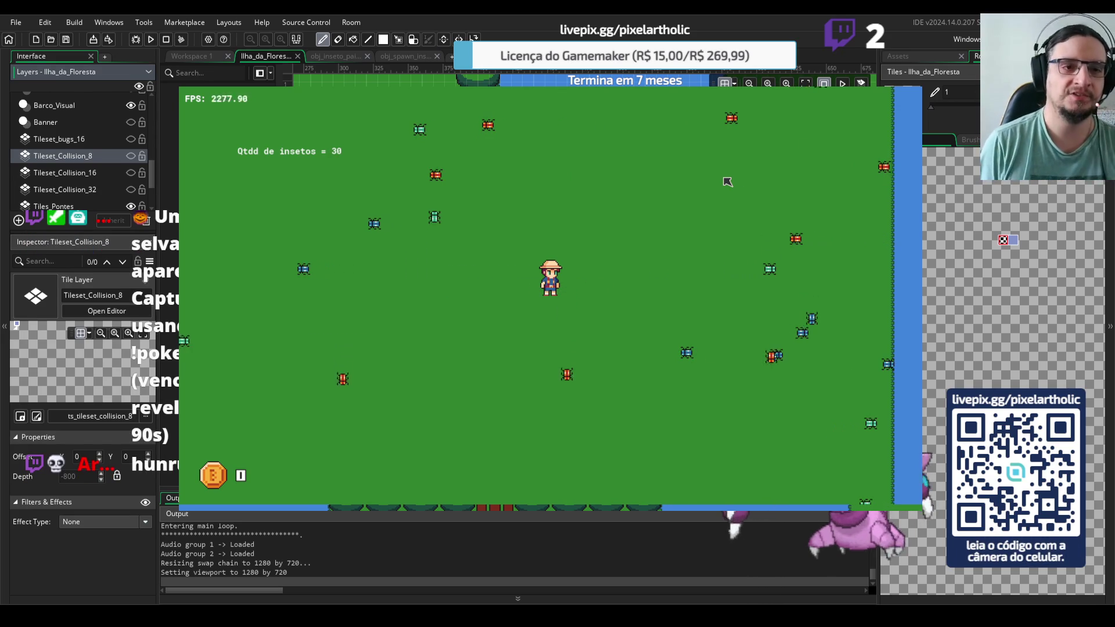
pyautogui.press('Right')
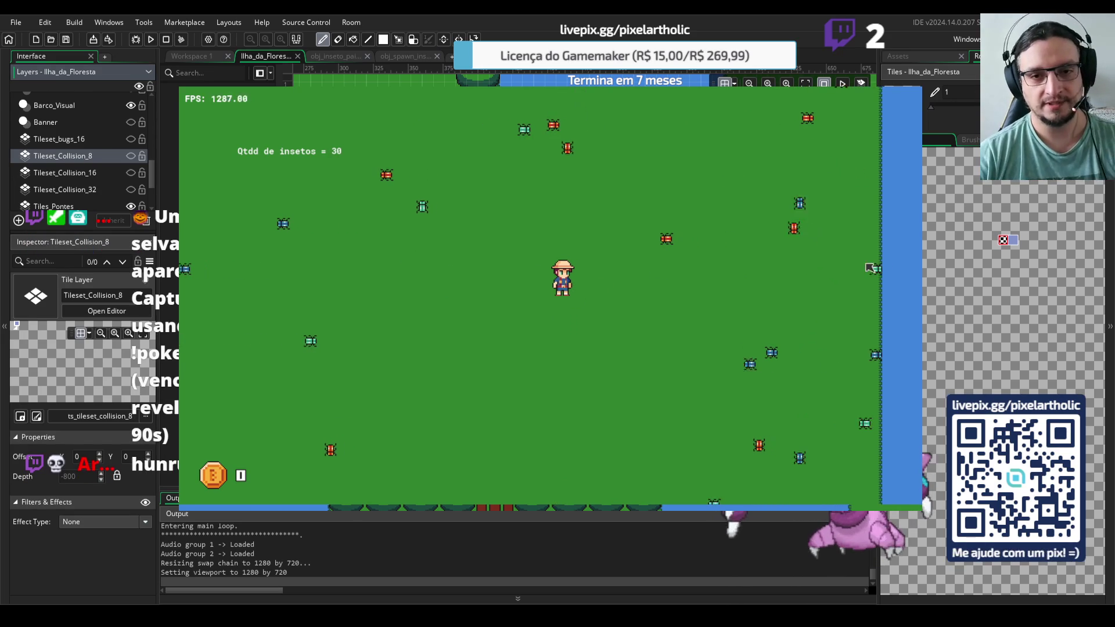
pyautogui.press('Left')
# Roam the meadow right and back swinging the net, then head down along the shore
pyautogui.press('Right')
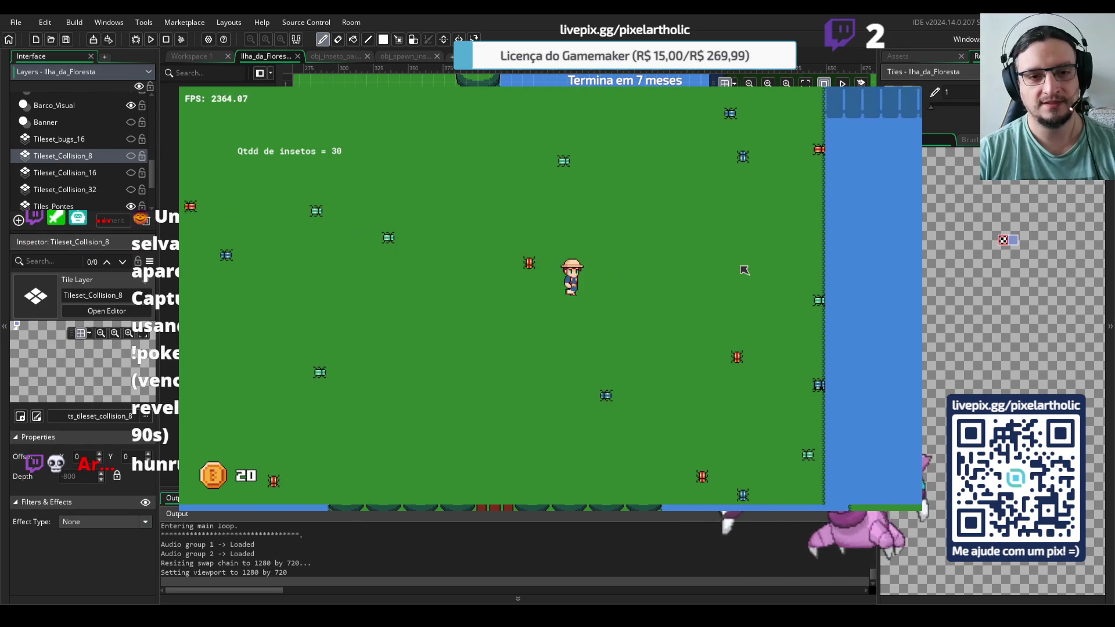
pyautogui.press('Left')
pyautogui.press('Left')
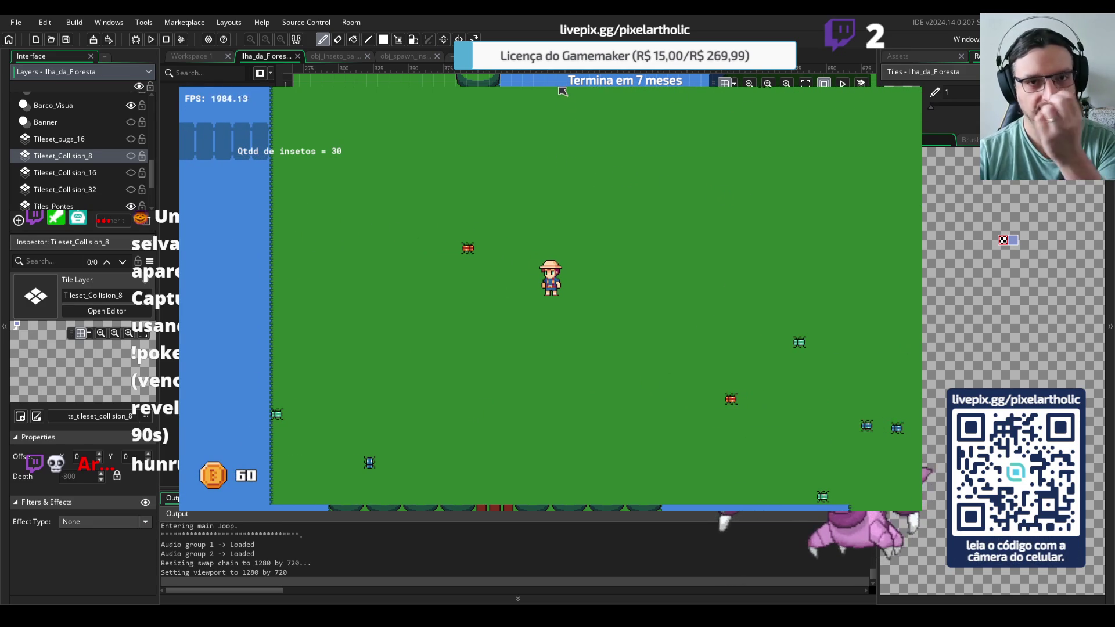
pyautogui.press('Right')
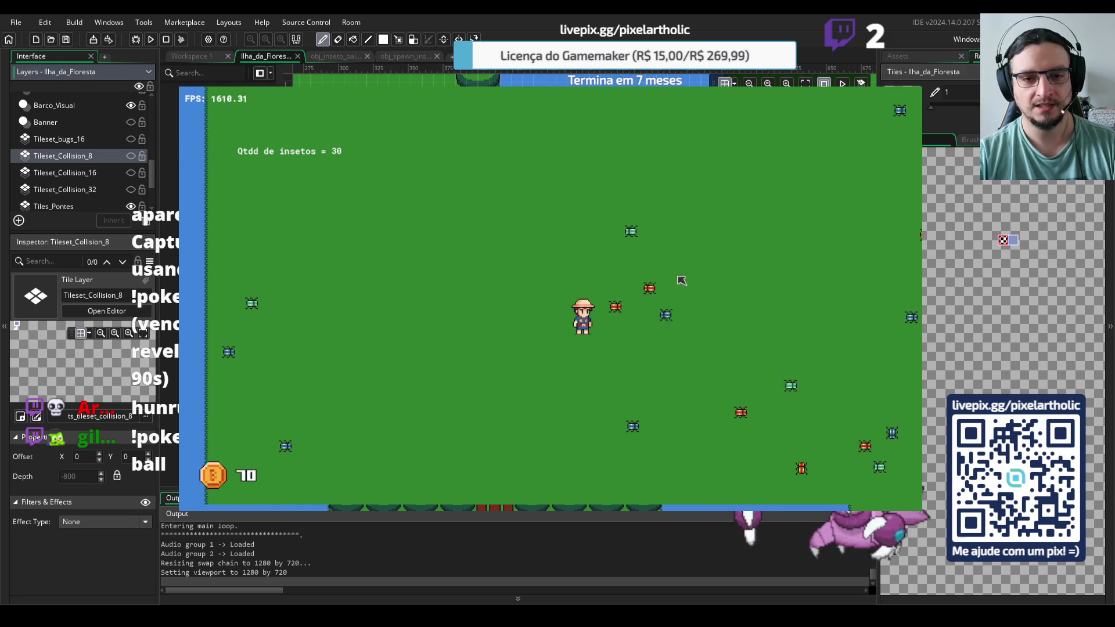
pyautogui.press('Right')
pyautogui.press('Up')
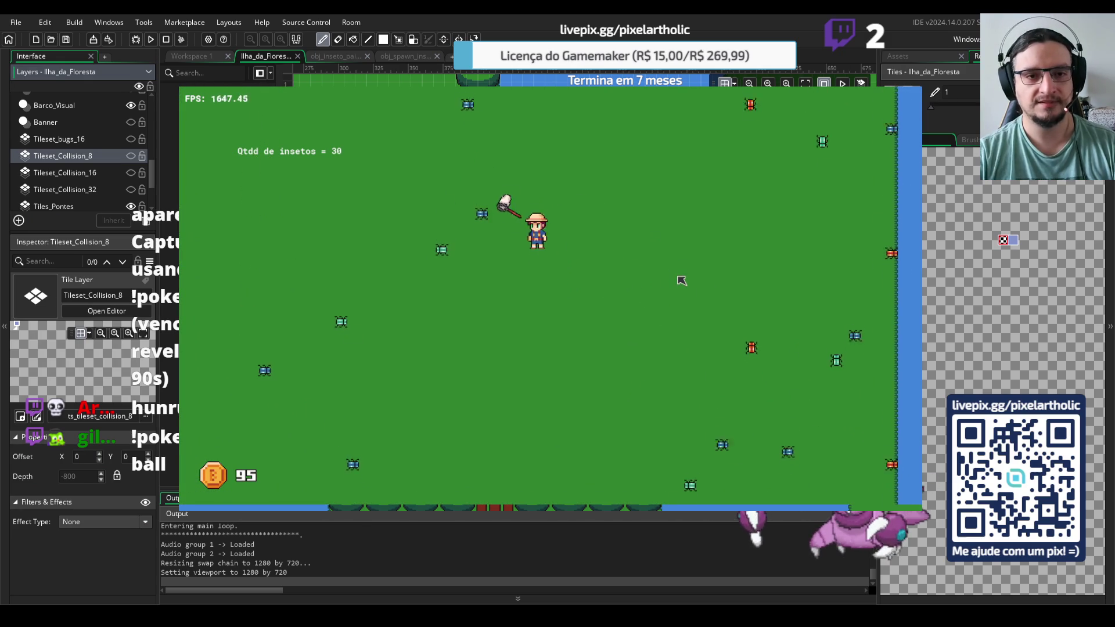
pyautogui.press('Down')
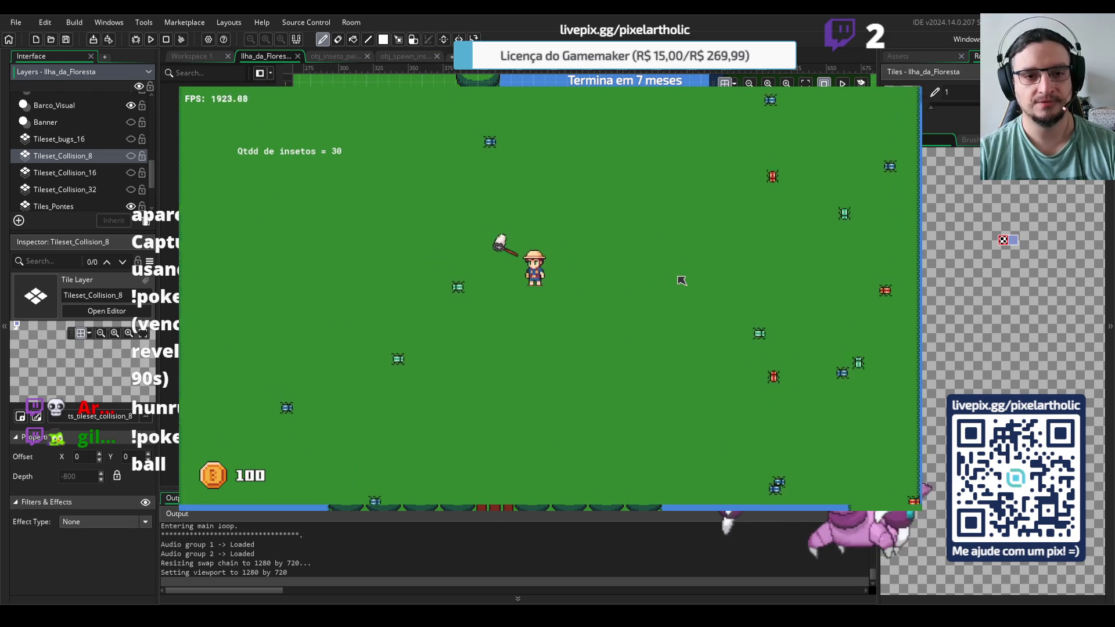
pyautogui.press('Left')
pyautogui.press('Down')
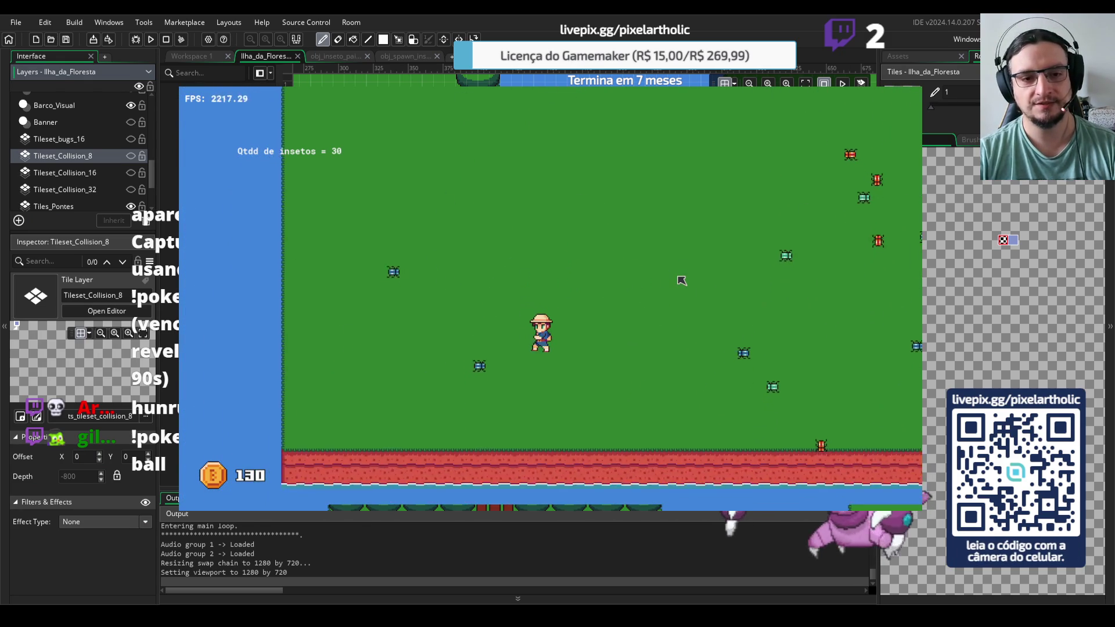
pyautogui.press('Left')
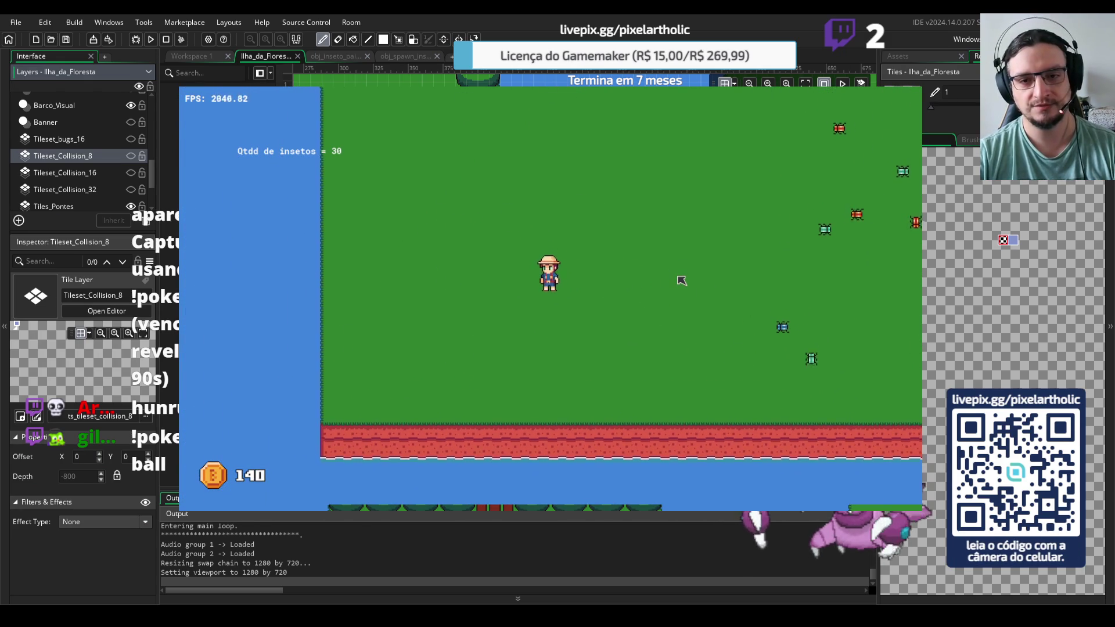
# Walk the hero right and up toward the river, then back left and up toward the bridge
pyautogui.press('Right')
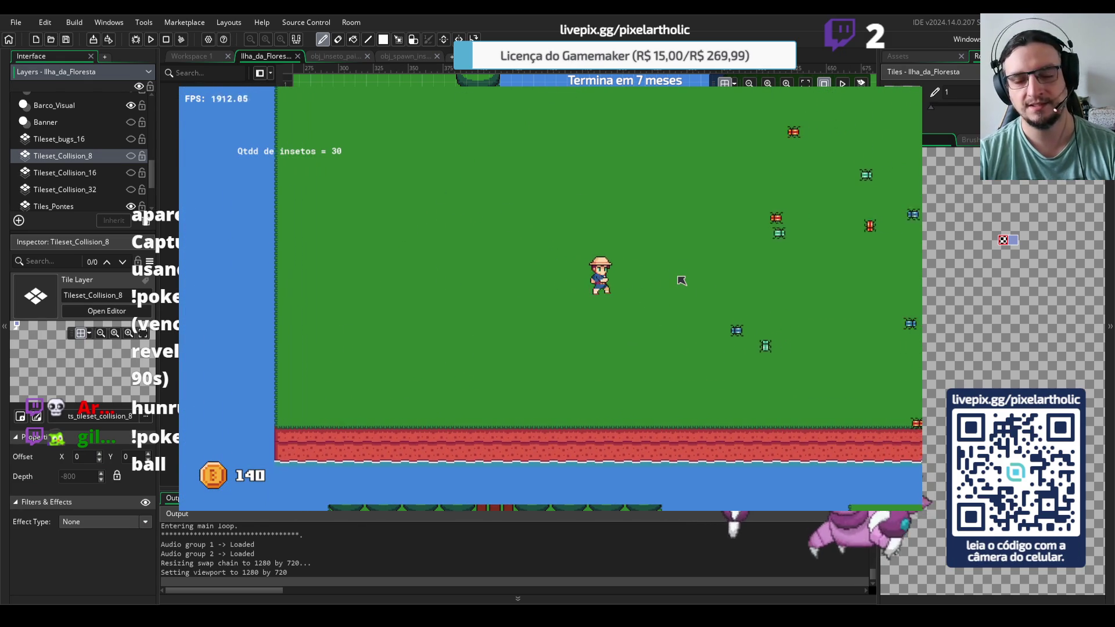
pyautogui.press('Up')
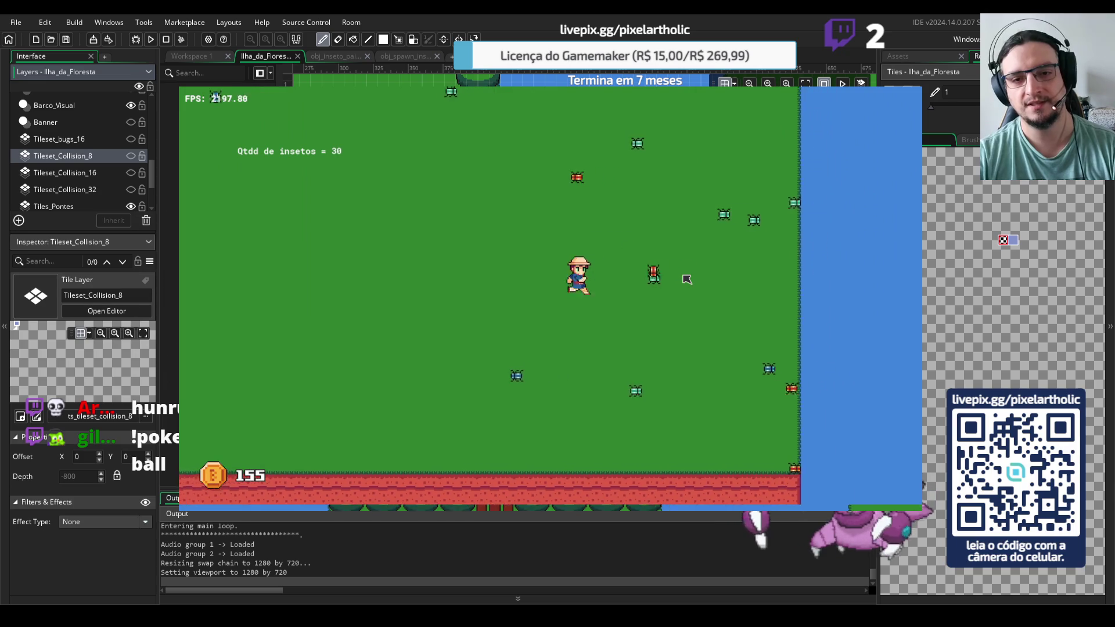
pyautogui.press('Right')
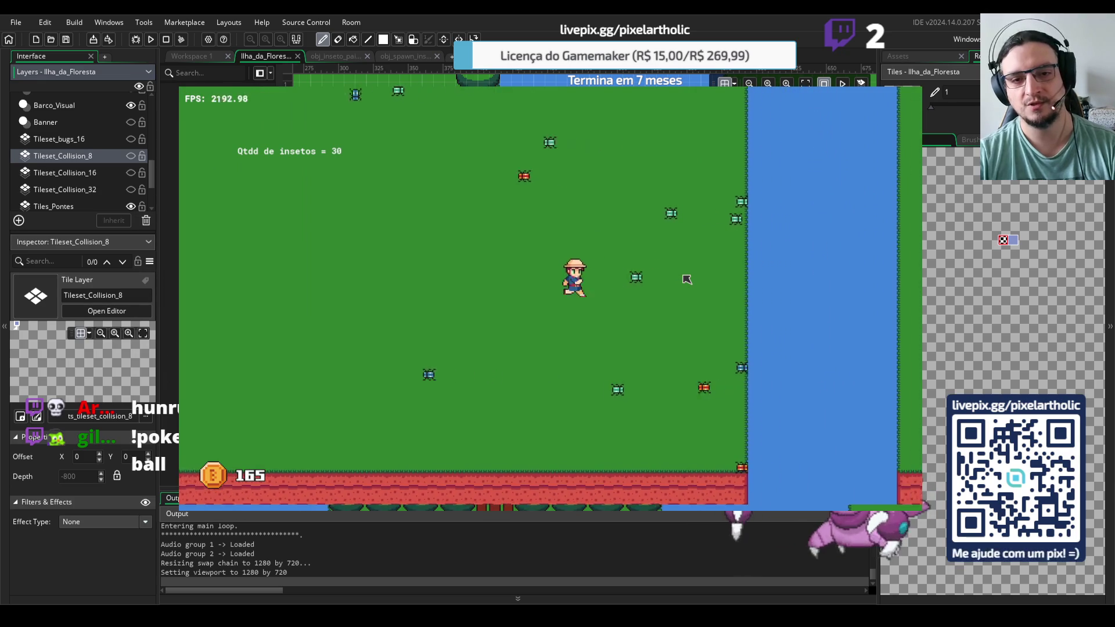
pyautogui.press('Up')
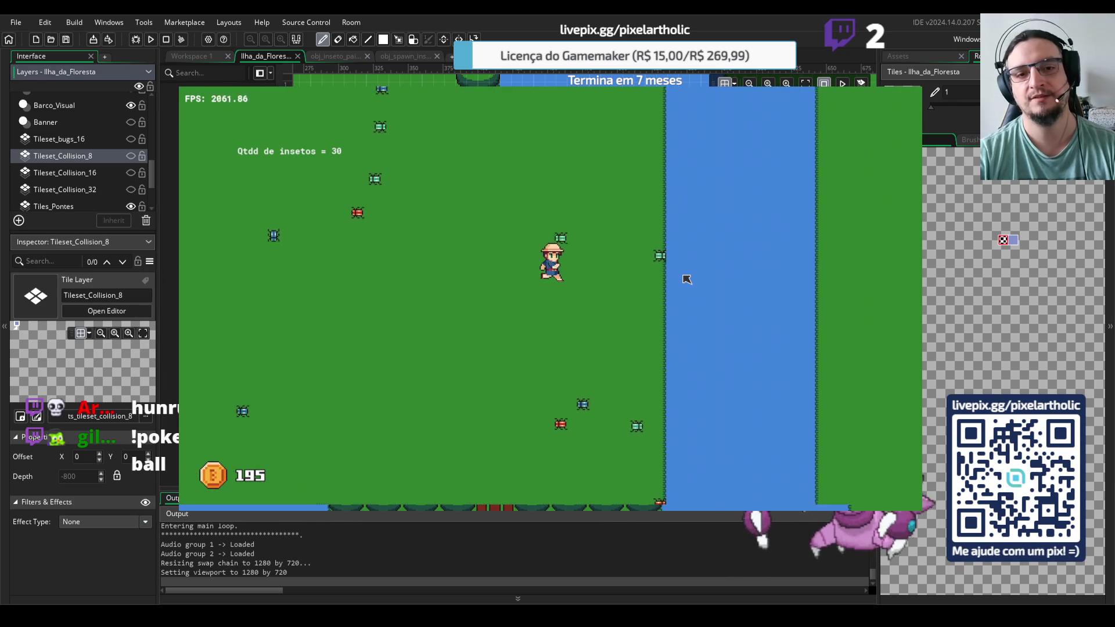
pyautogui.press('Right')
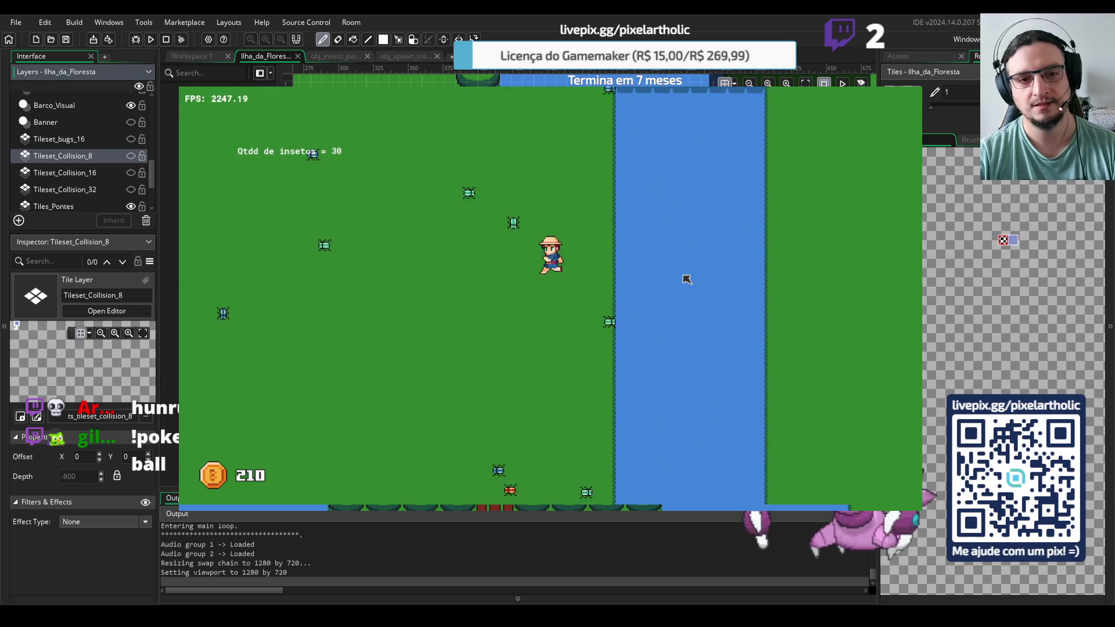
pyautogui.press('Up')
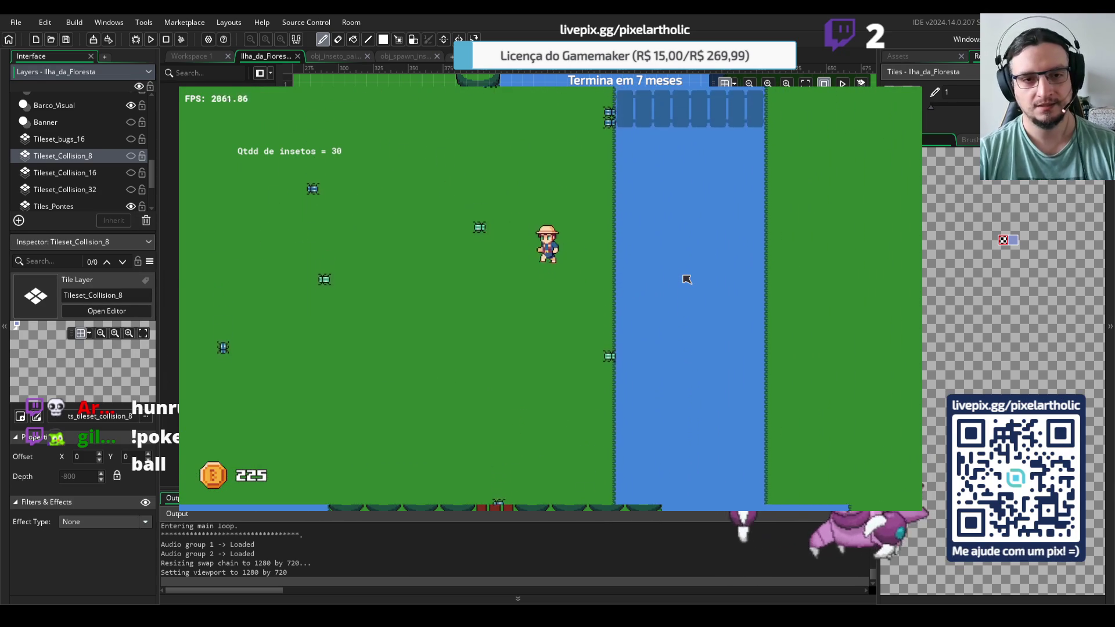
pyautogui.press('Left')
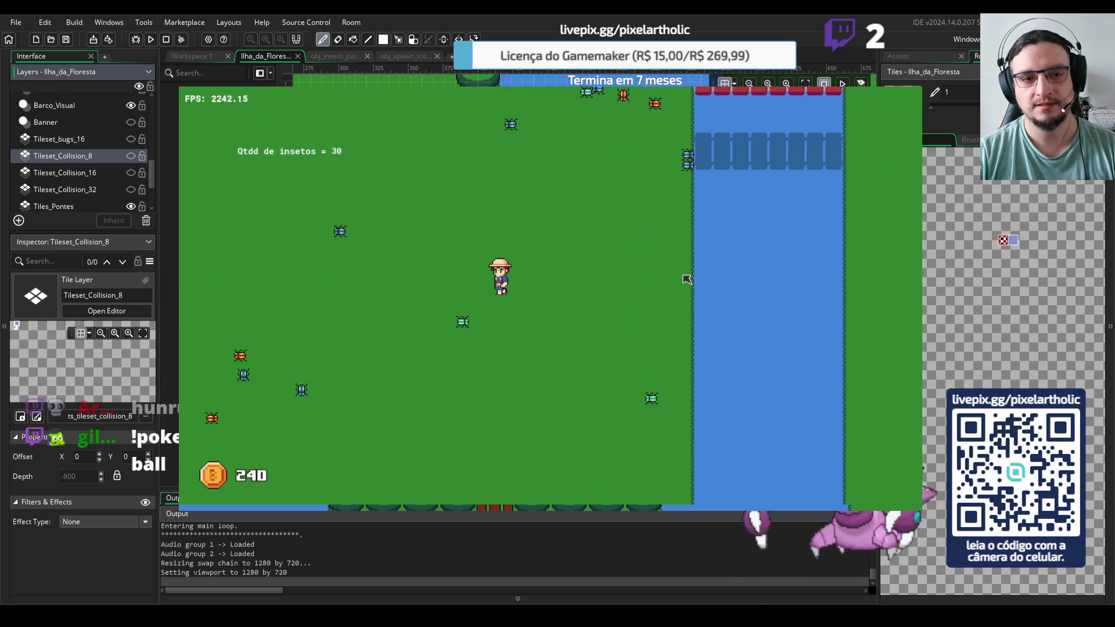
pyautogui.press('Up')
pyautogui.press('Left')
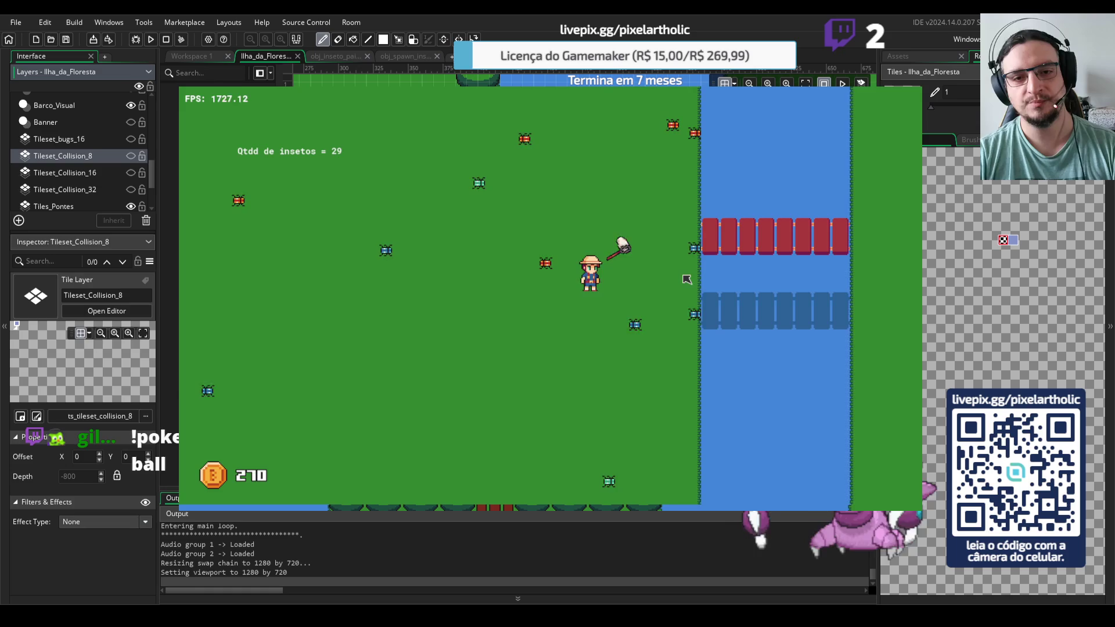
pyautogui.press('Right')
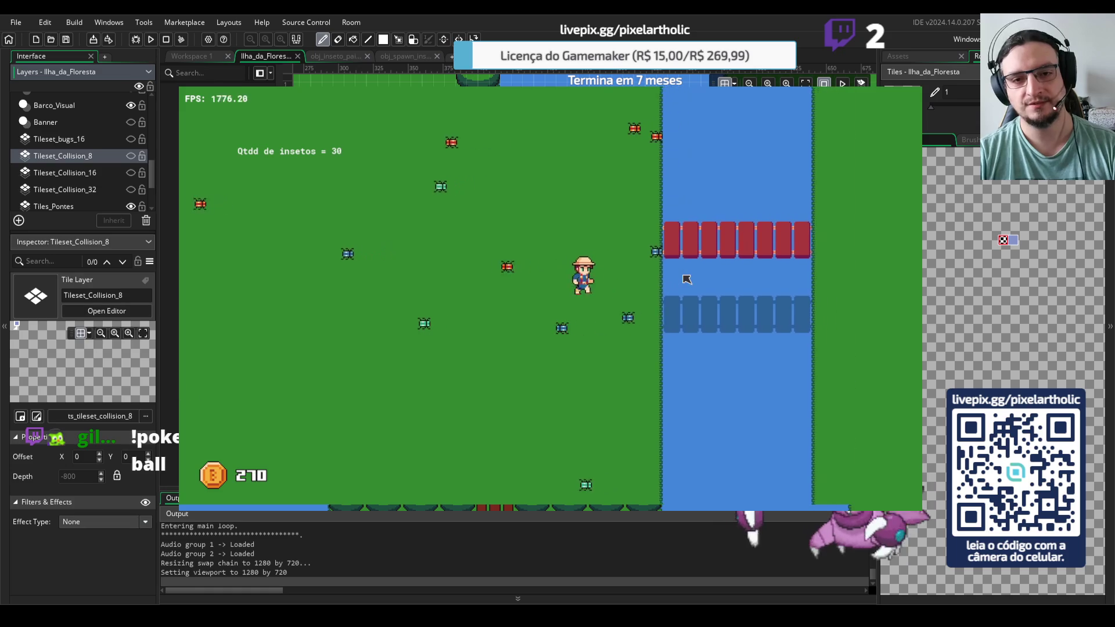
pyautogui.press('Up')
# Chase insects left and down toward the water, swinging the net
pyautogui.press('Down')
pyautogui.press('Left')
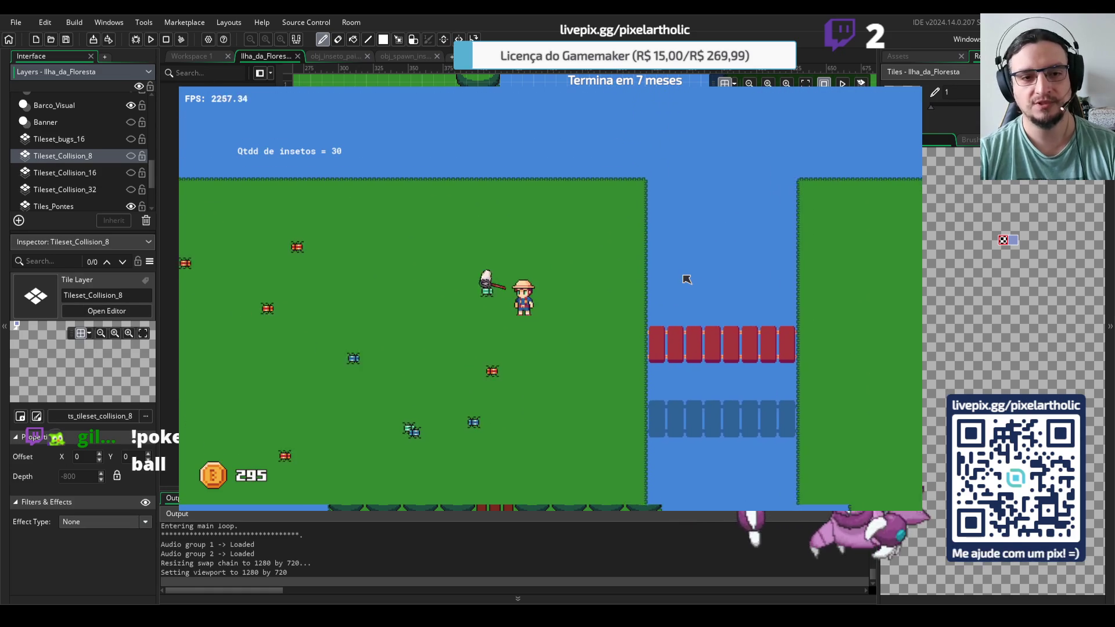
pyautogui.press('Left')
pyautogui.press('Down')
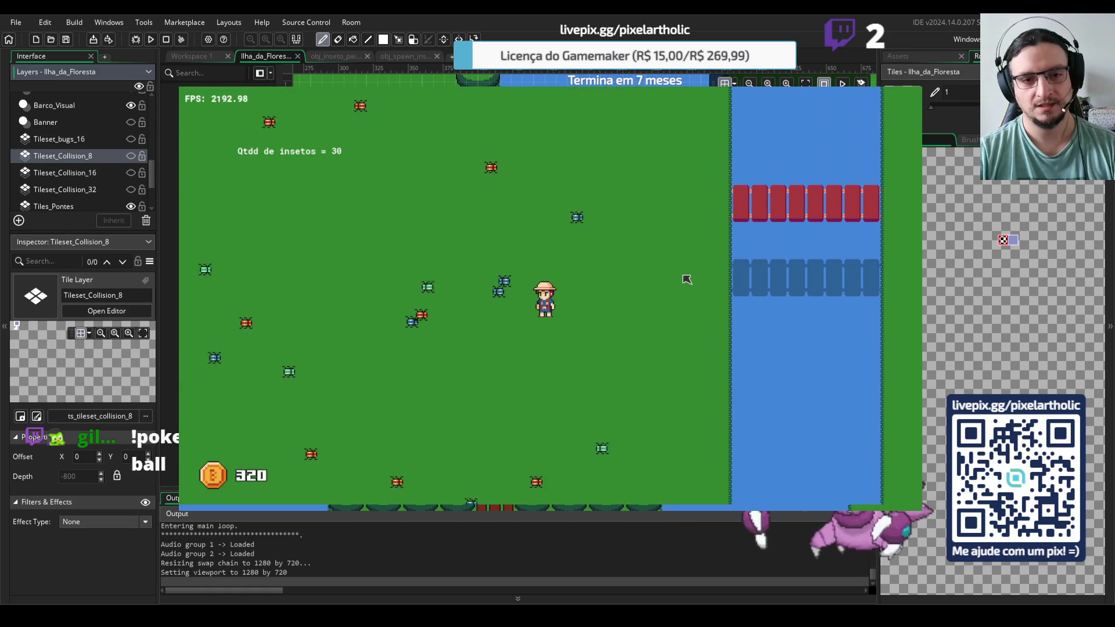
pyautogui.press('Left')
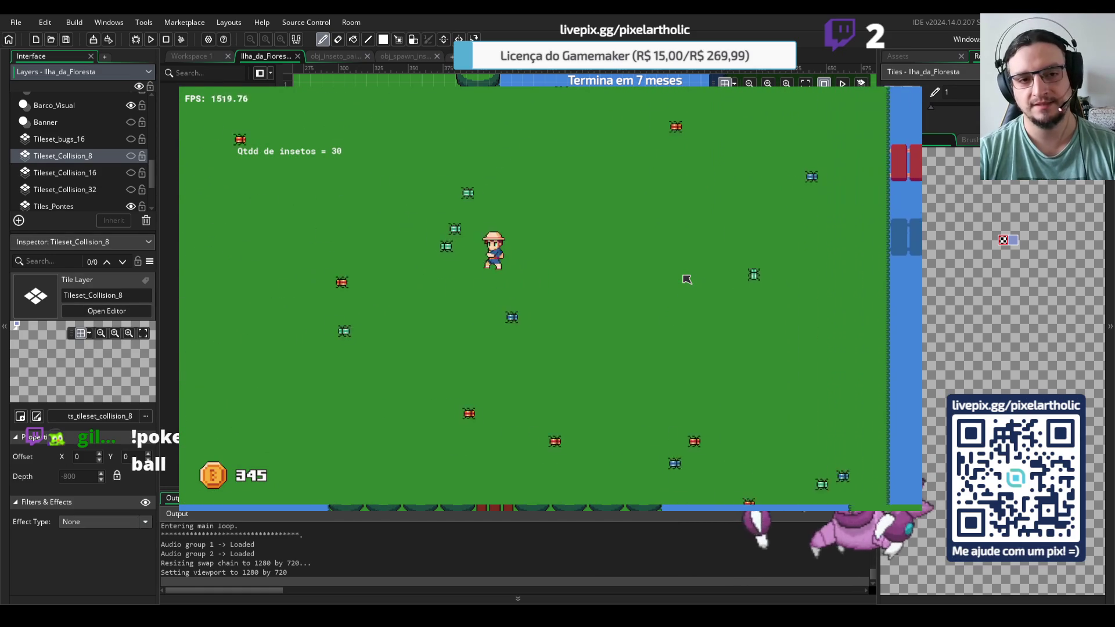
pyautogui.press('Left')
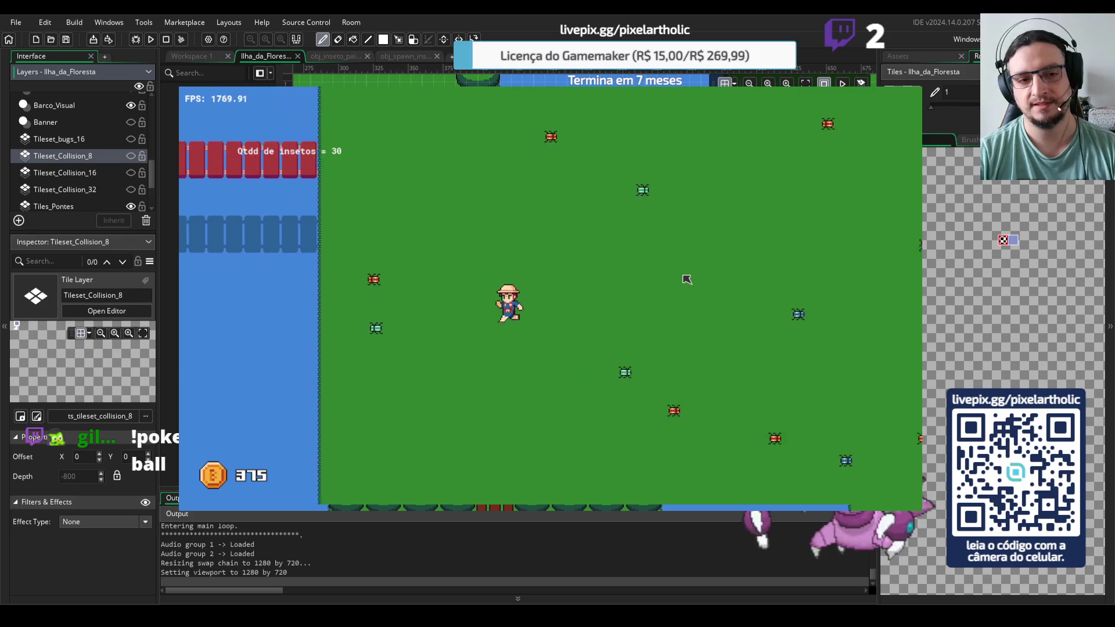
pyautogui.press('Down')
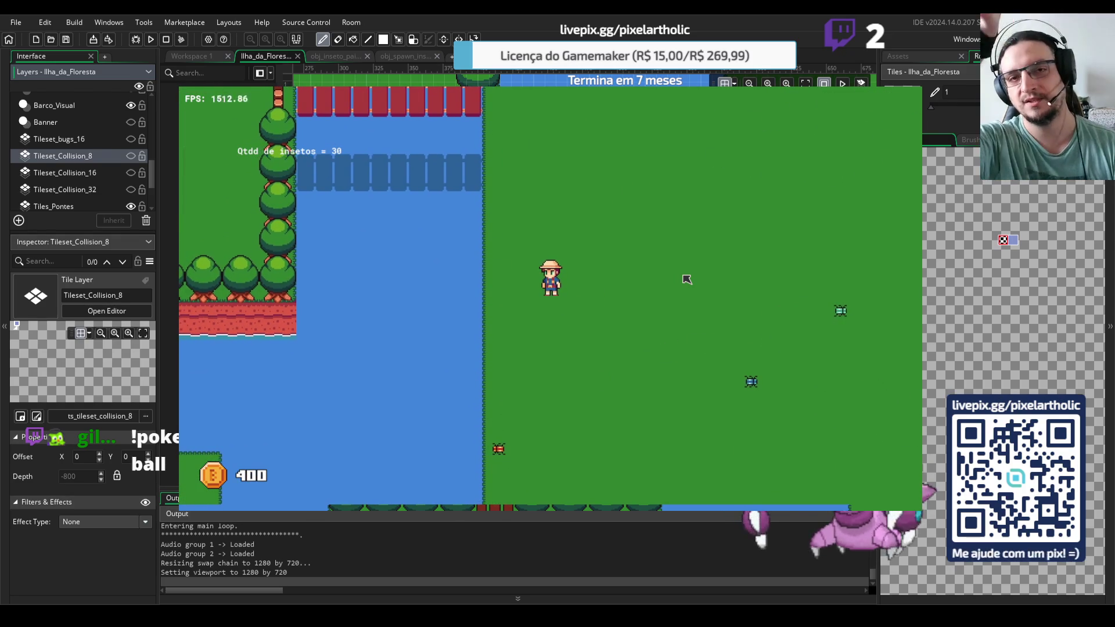
# Swing at insects while moving down-right, then back up and to the left
pyautogui.press('Right')
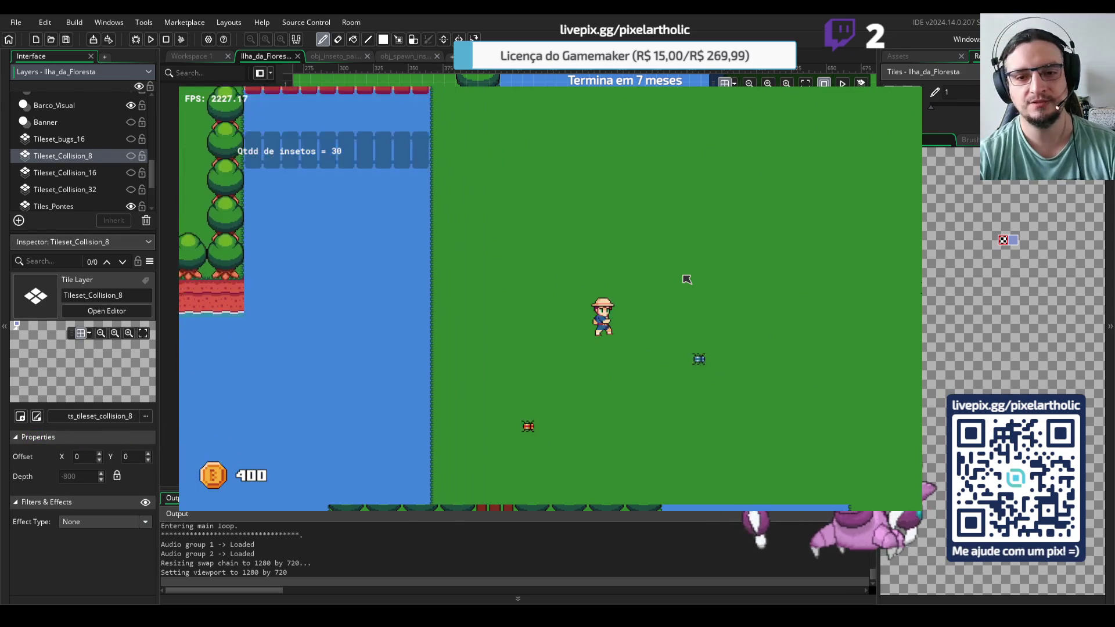
pyautogui.press('Right')
pyautogui.press('Down')
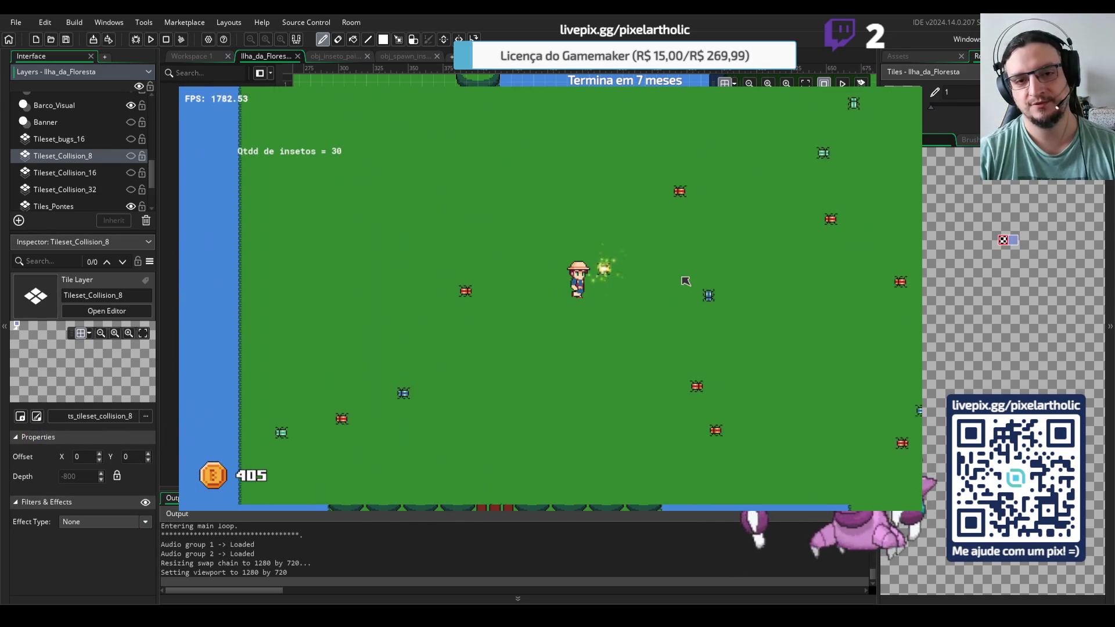
pyautogui.press('Right')
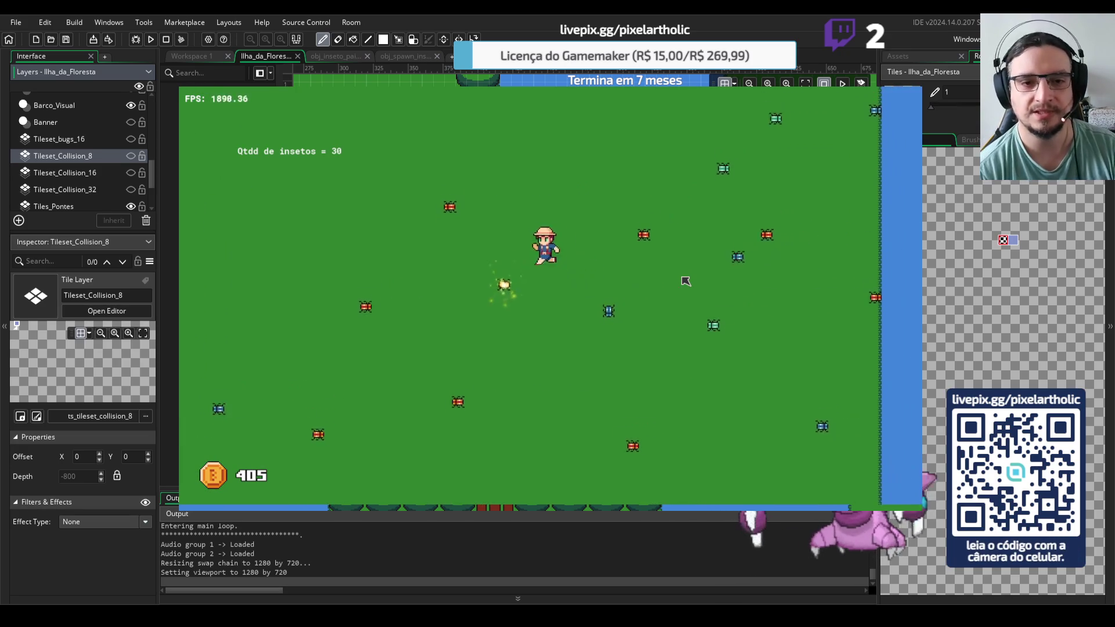
pyautogui.press('Left')
pyautogui.press('Up')
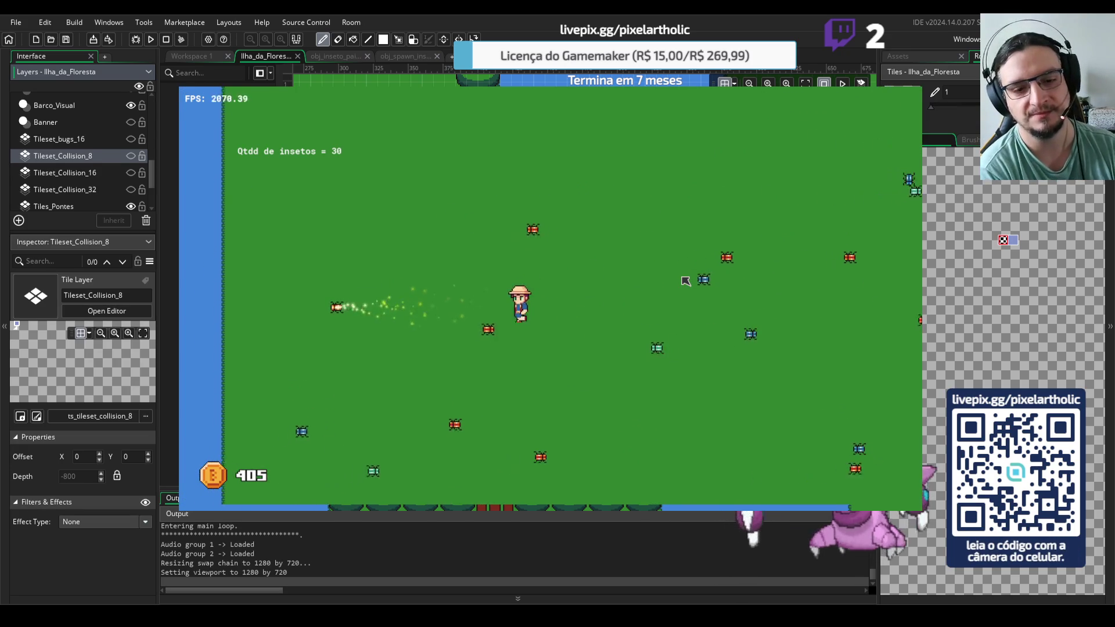
pyautogui.press('Left')
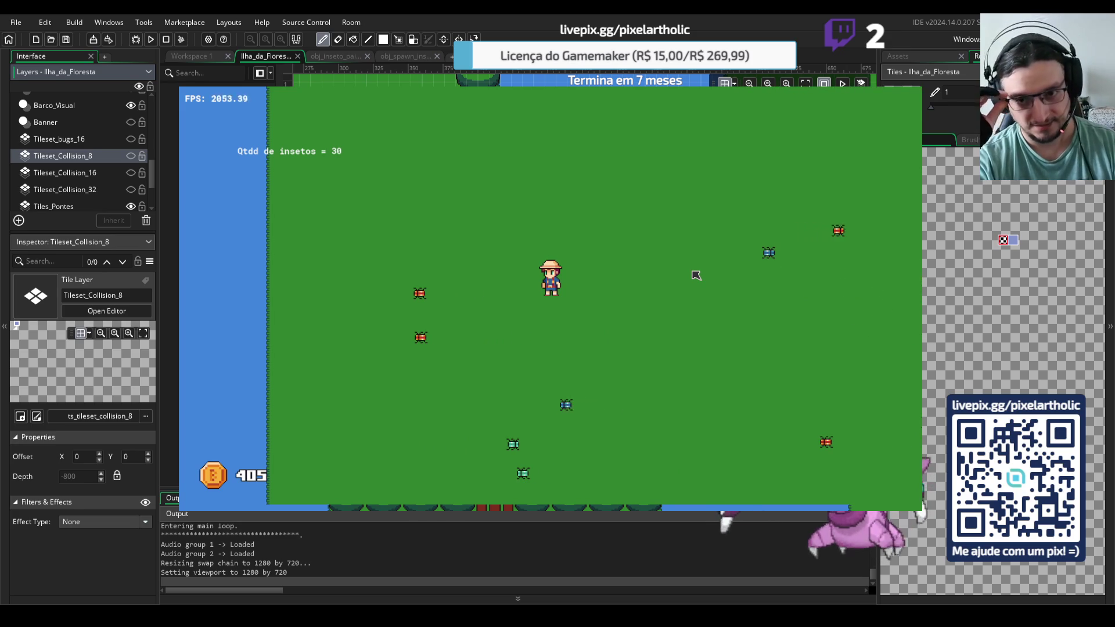
# Head right to the river, cross the bridge east and turn down onto the grassland at 460 coins
pyautogui.press('Right')
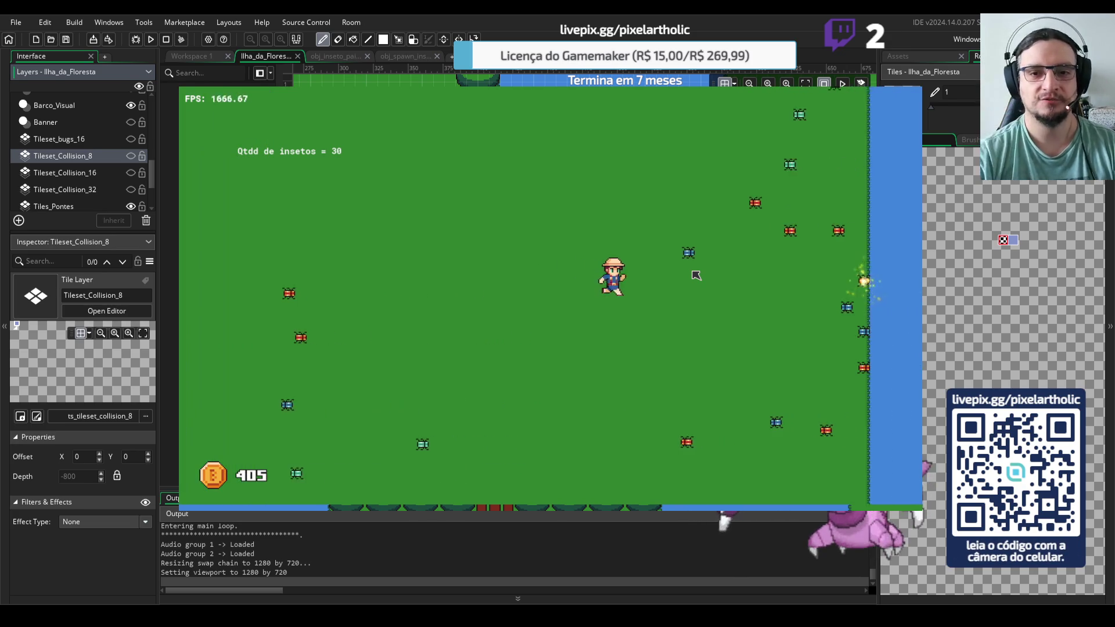
pyautogui.click(752, 264)
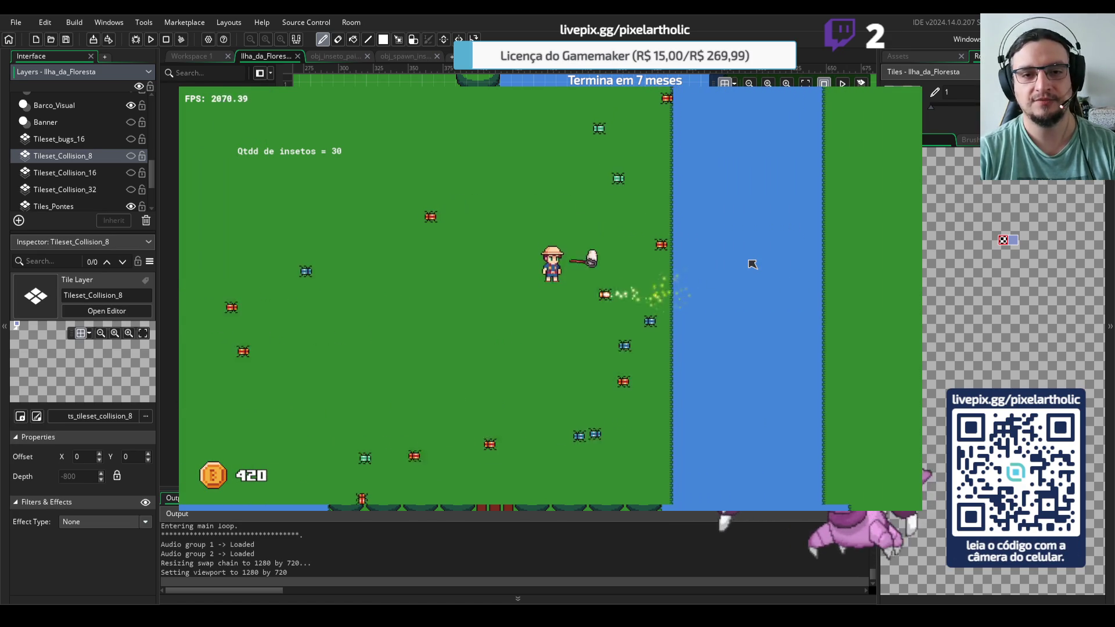
pyautogui.press('Right')
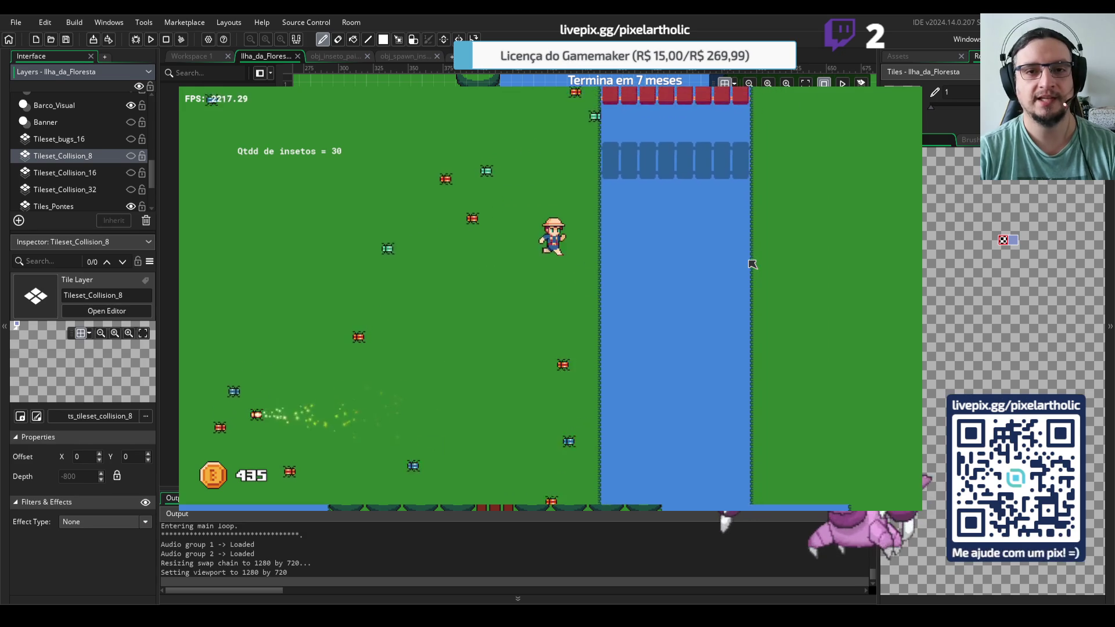
pyautogui.press('Down')
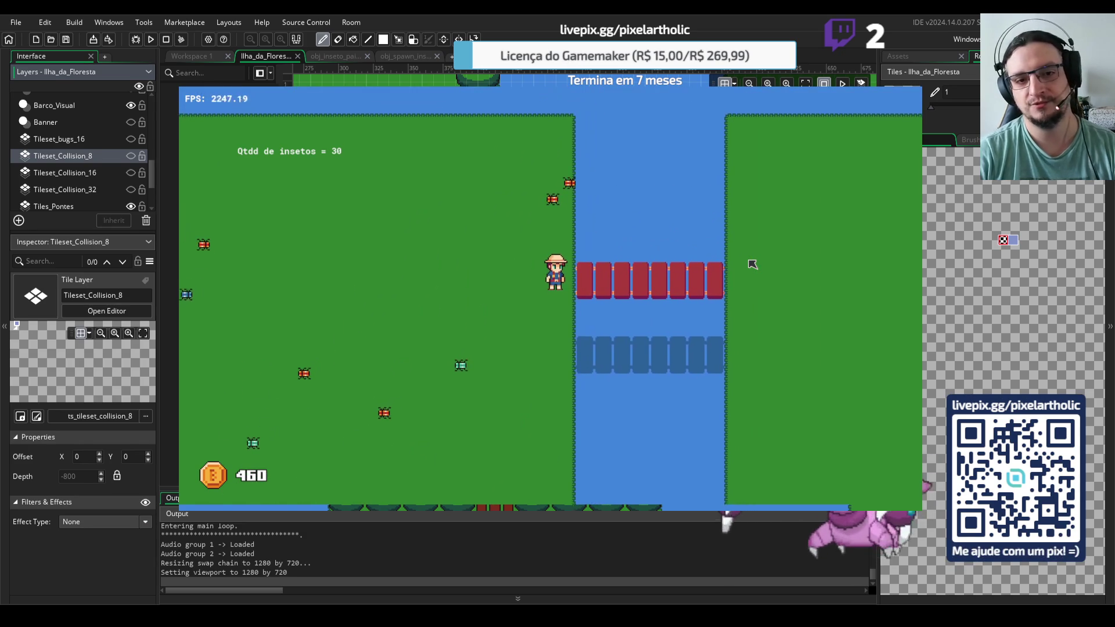
pyautogui.press('Right')
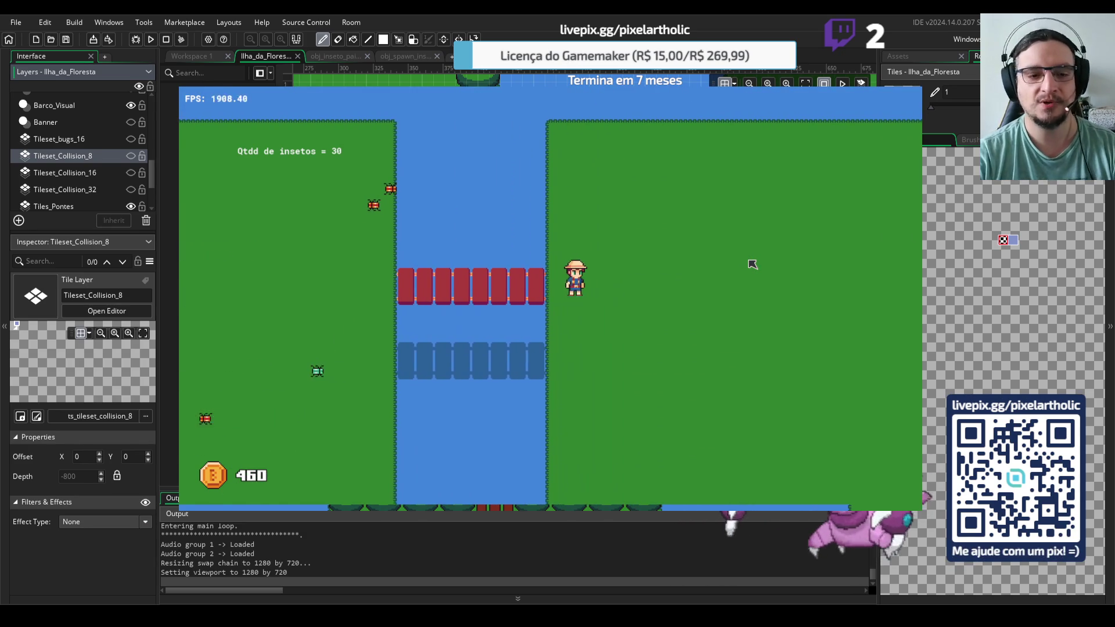
pyautogui.press('Right')
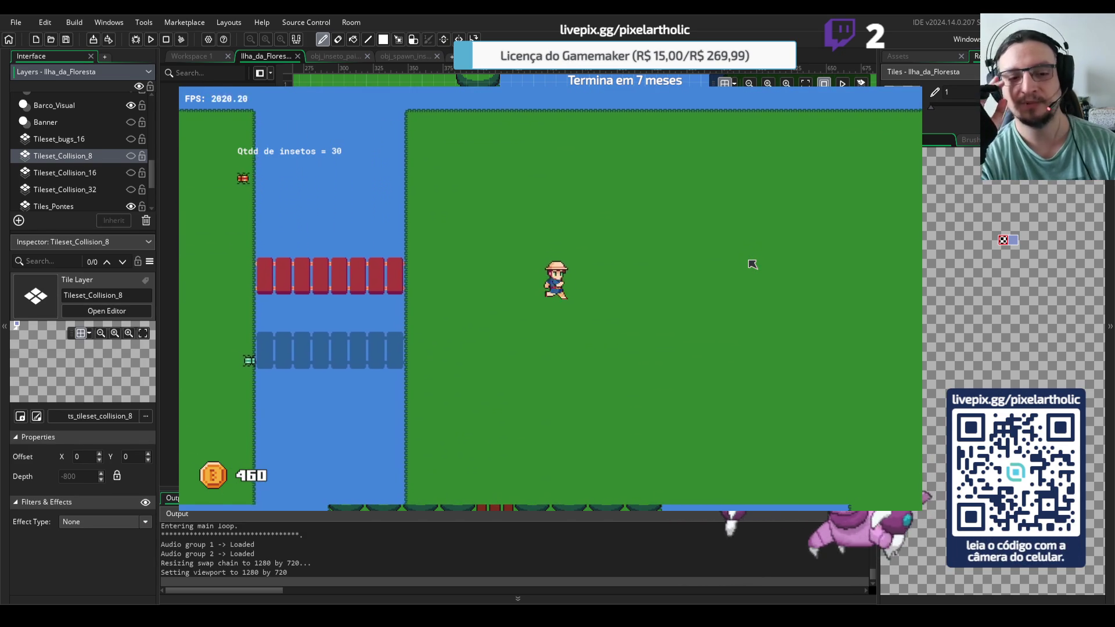
pyautogui.press('Down')
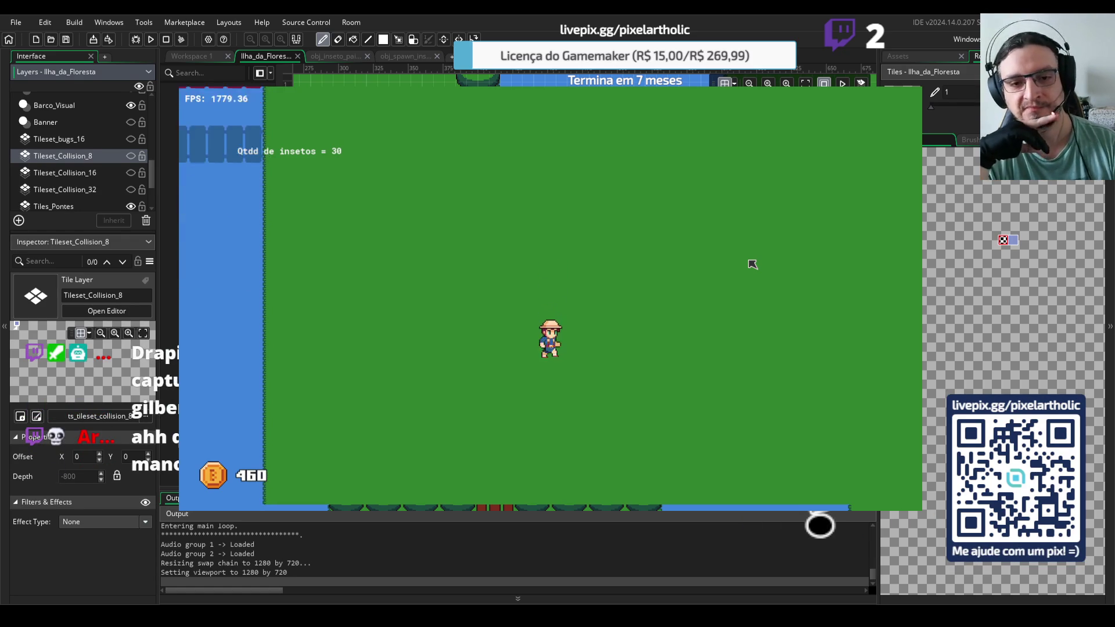
# Walk the hero up across the red bridge to the upper grass and back left
pyautogui.press('Up')
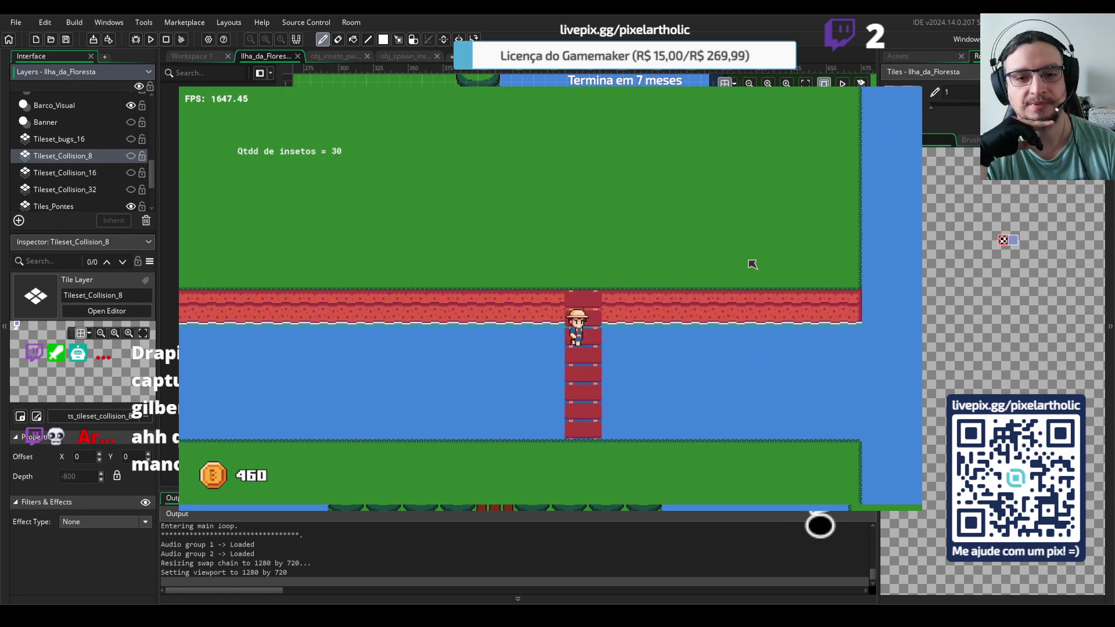
pyautogui.press('Down')
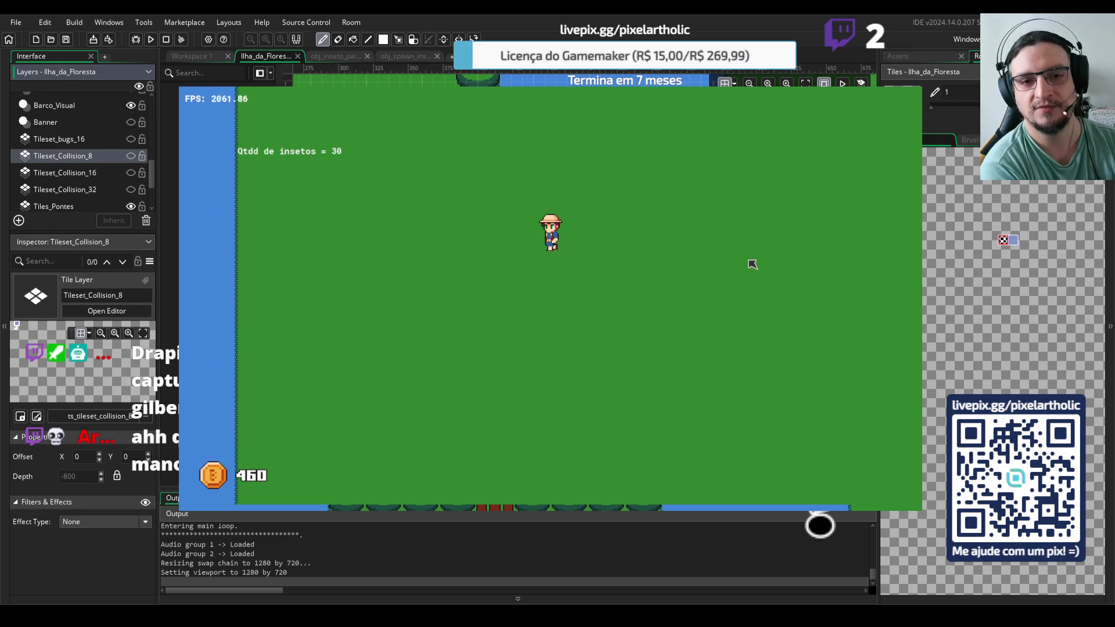
pyautogui.press('Up')
pyautogui.press('Right')
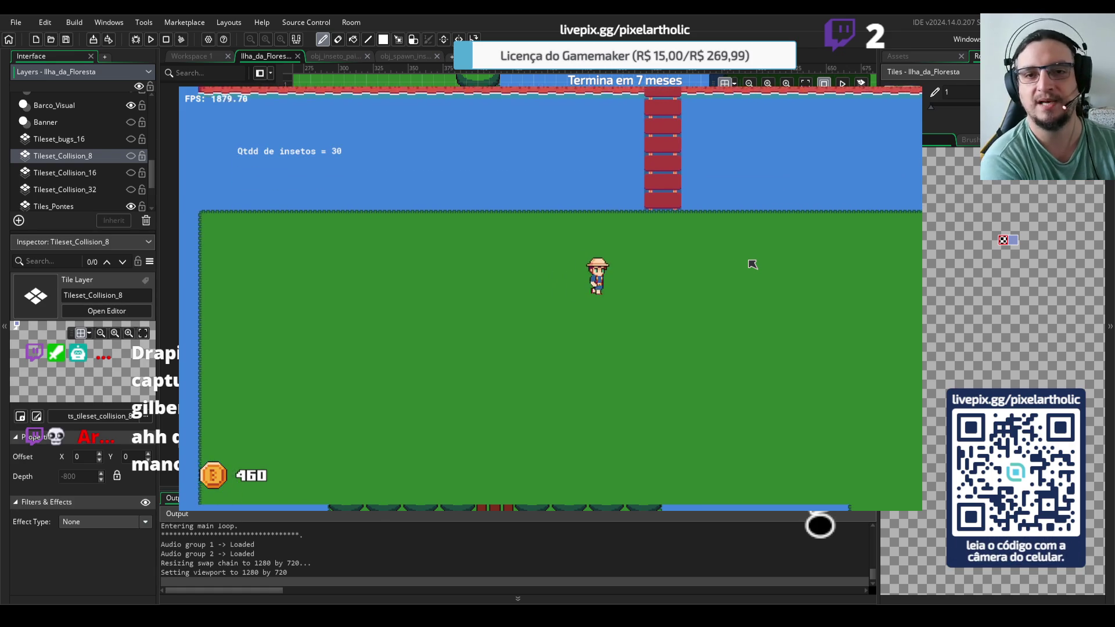
pyautogui.press('Up')
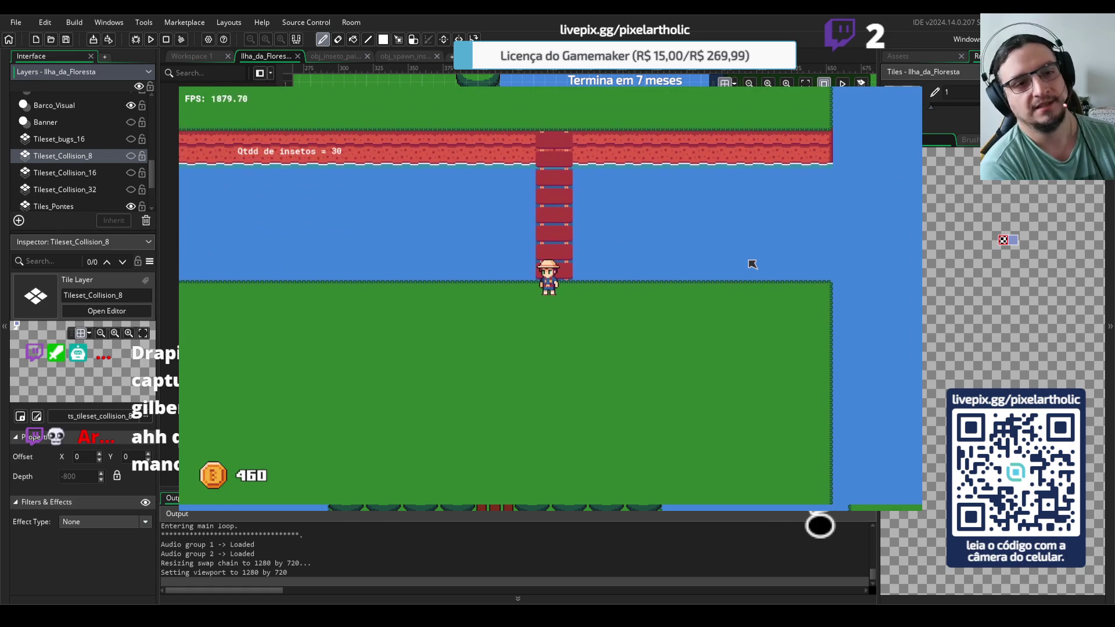
pyautogui.press('Up')
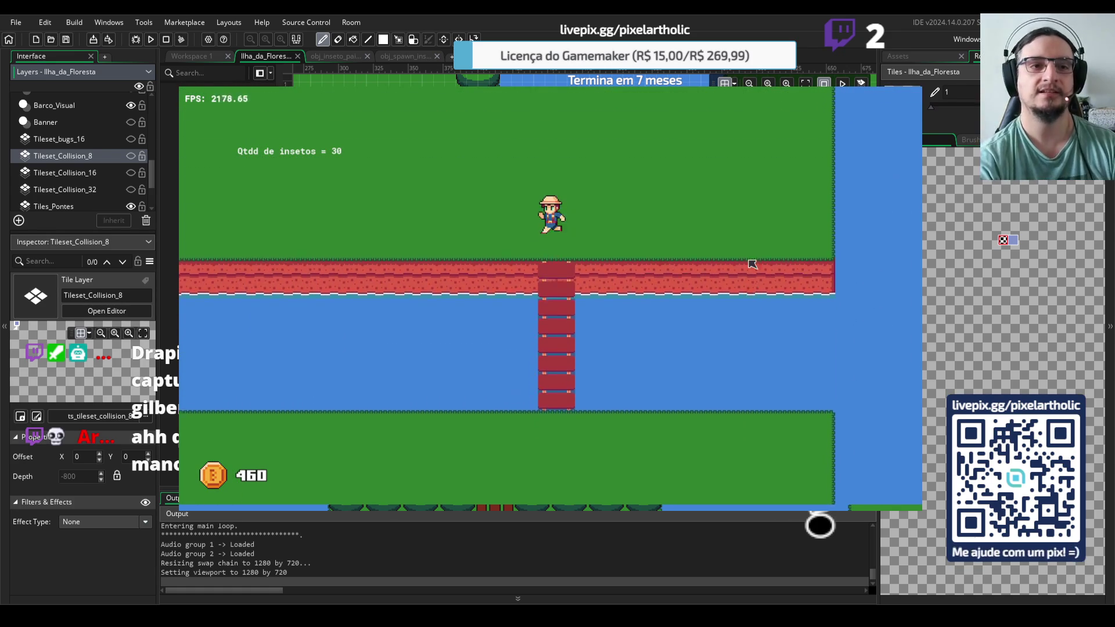
pyautogui.press('Left')
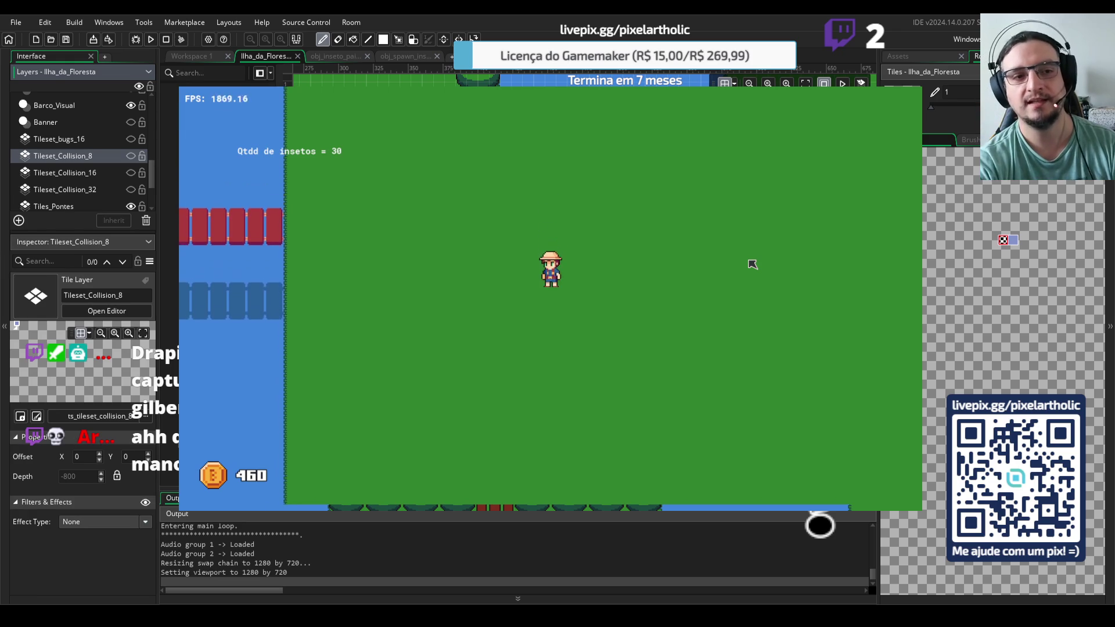
pyautogui.press('Left')
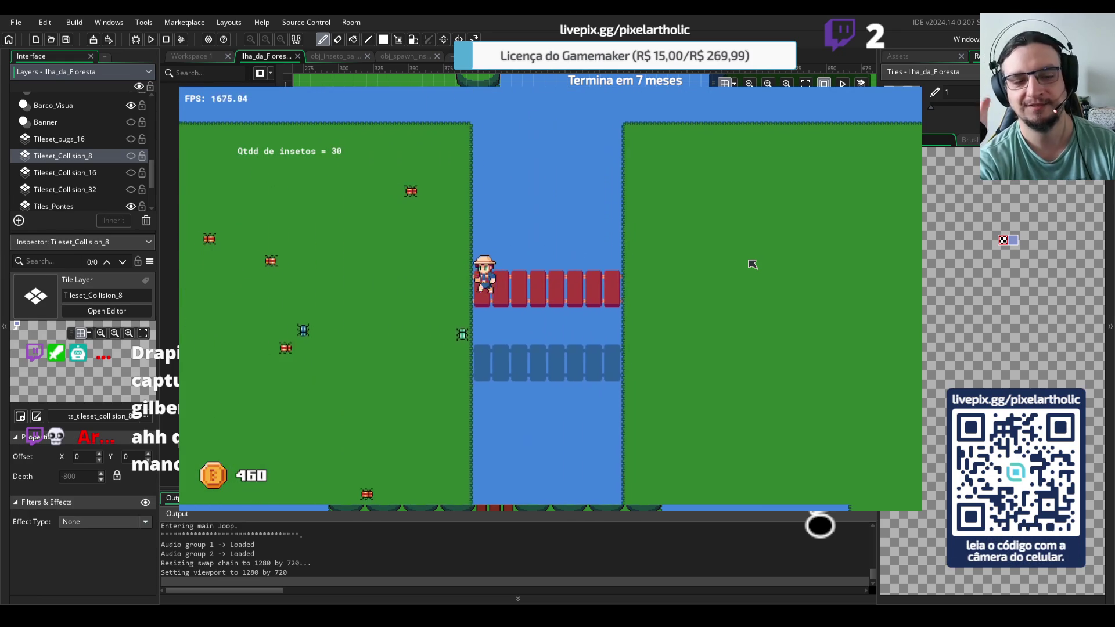
pyautogui.press('Left')
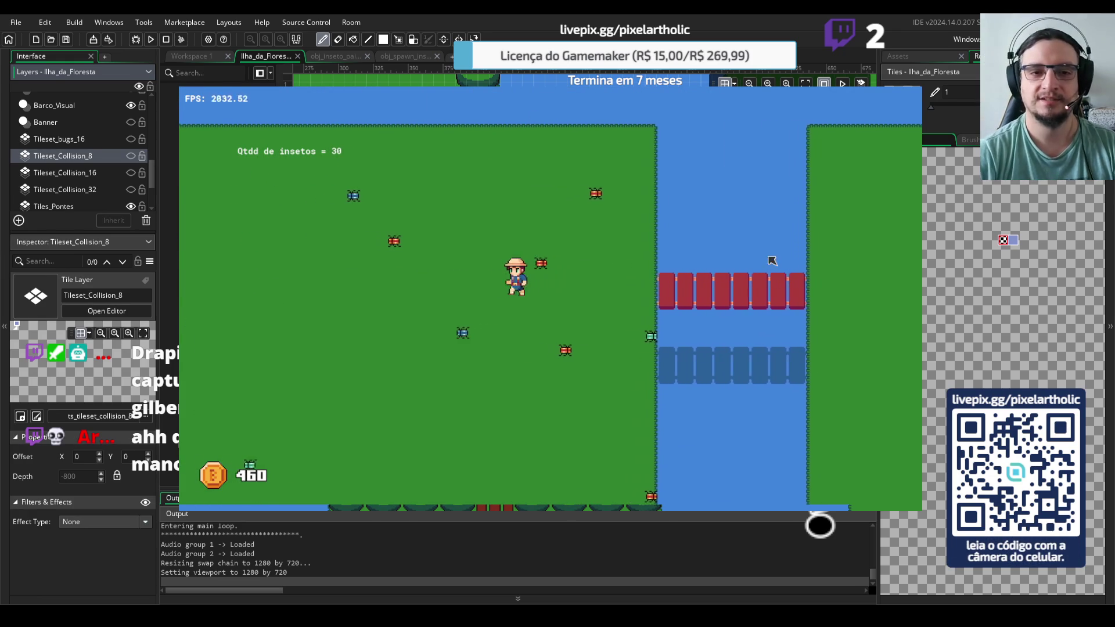
# Chase the wandering bugs around the meadow, catching them with the net for coins
pyautogui.press('Right')
pyautogui.press('Up')
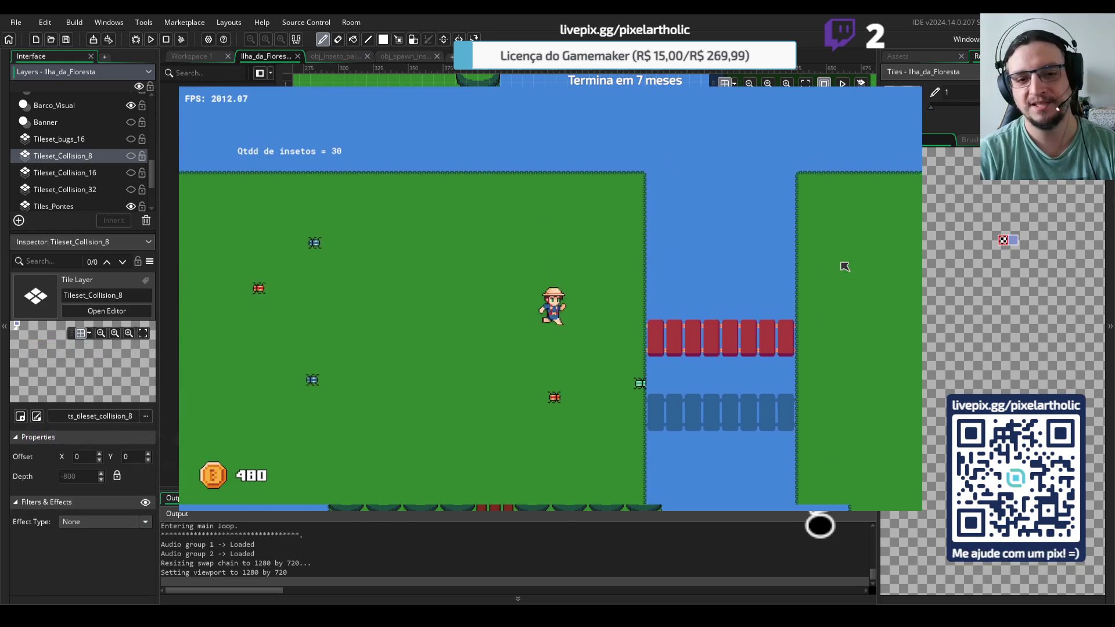
pyautogui.press('Down')
pyautogui.press('Left')
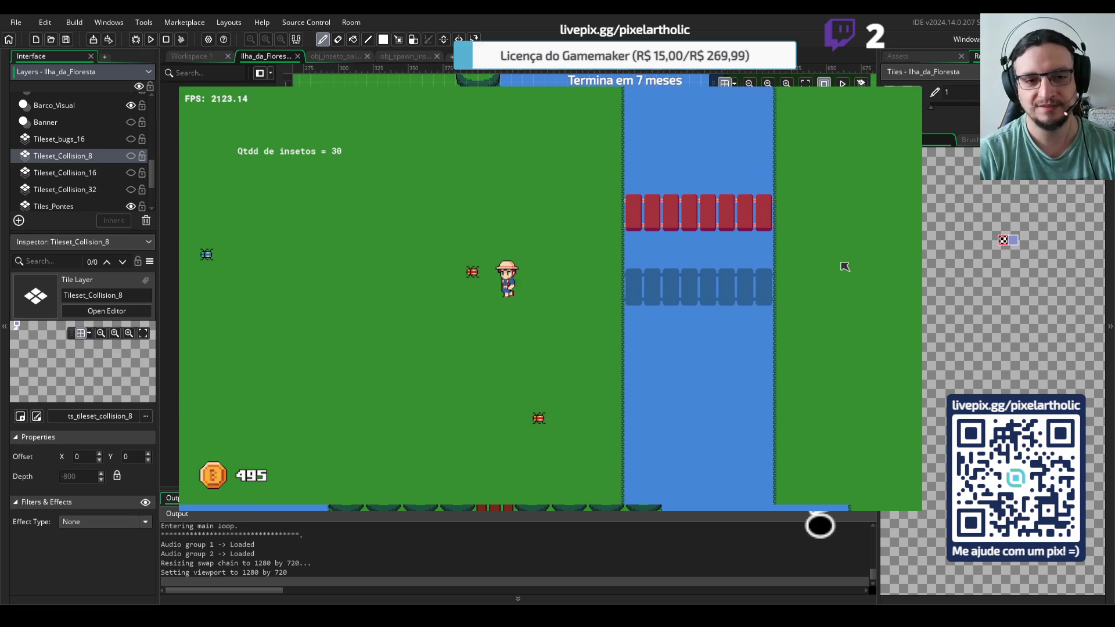
pyautogui.press('Right')
pyautogui.press('Down')
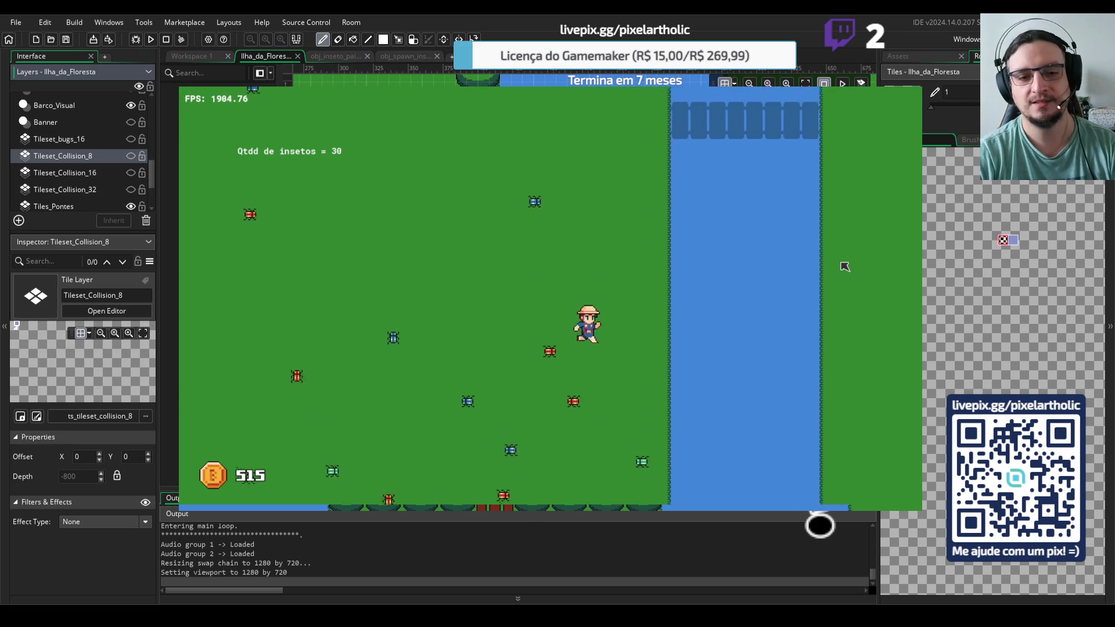
pyautogui.press('Left')
pyautogui.press('Up')
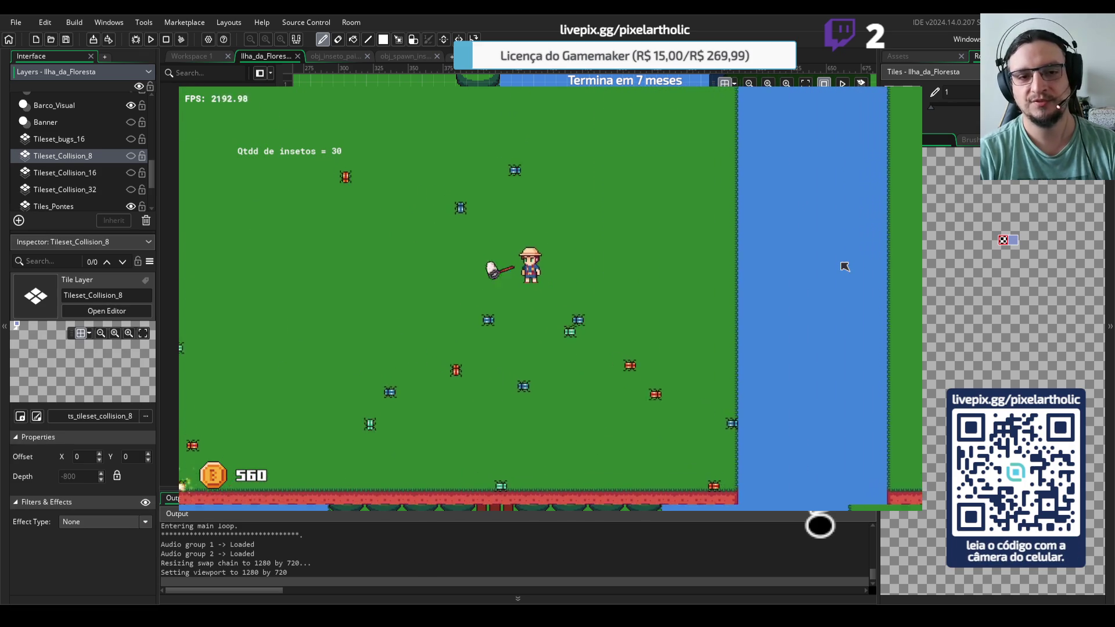
pyautogui.press('Left')
pyautogui.press('Up')
pyautogui.press('Left')
pyautogui.press('Up')
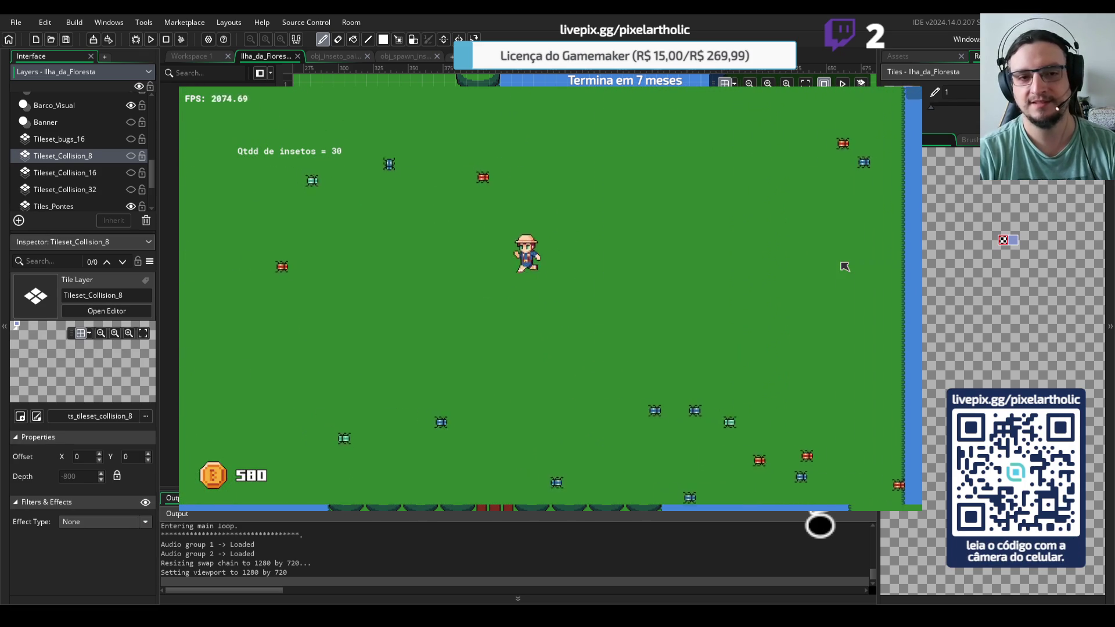
pyautogui.press('Left')
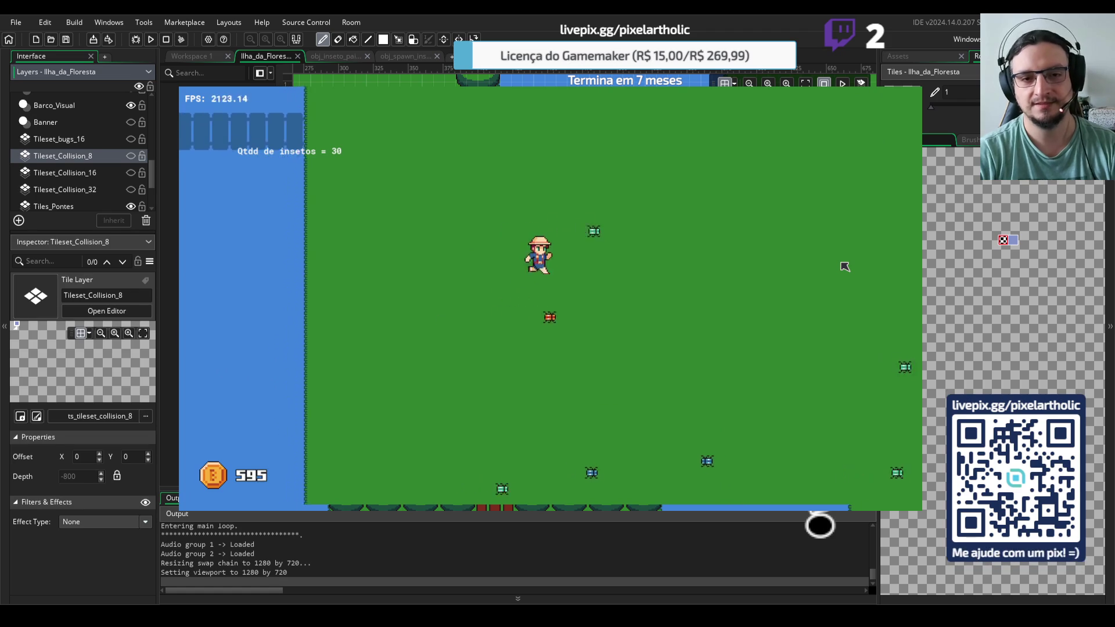
pyautogui.press('Right')
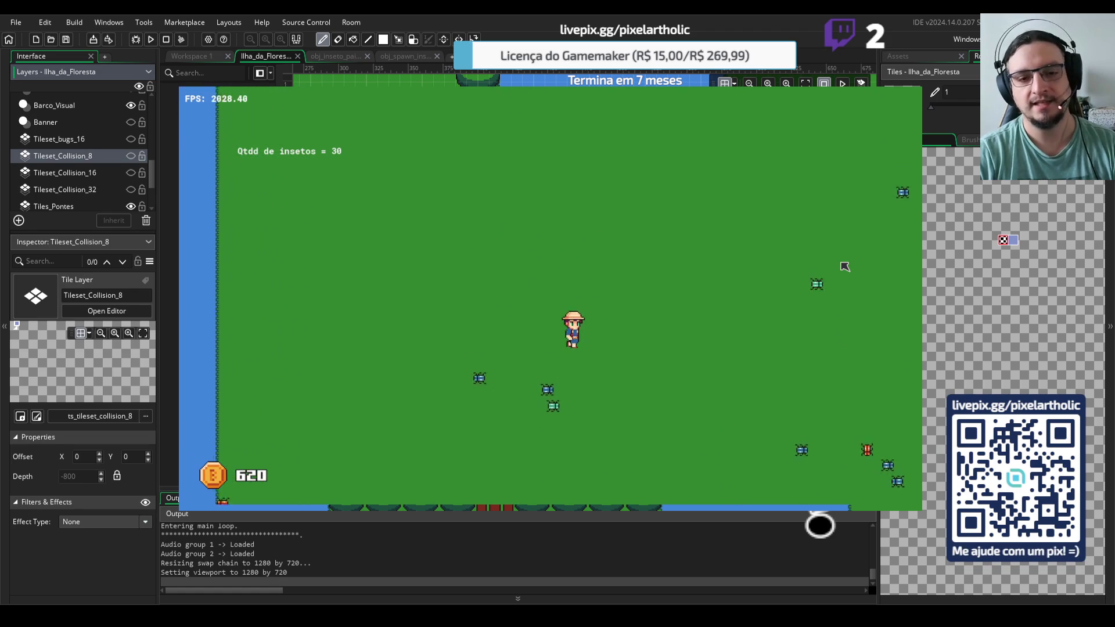
pyautogui.press('Down')
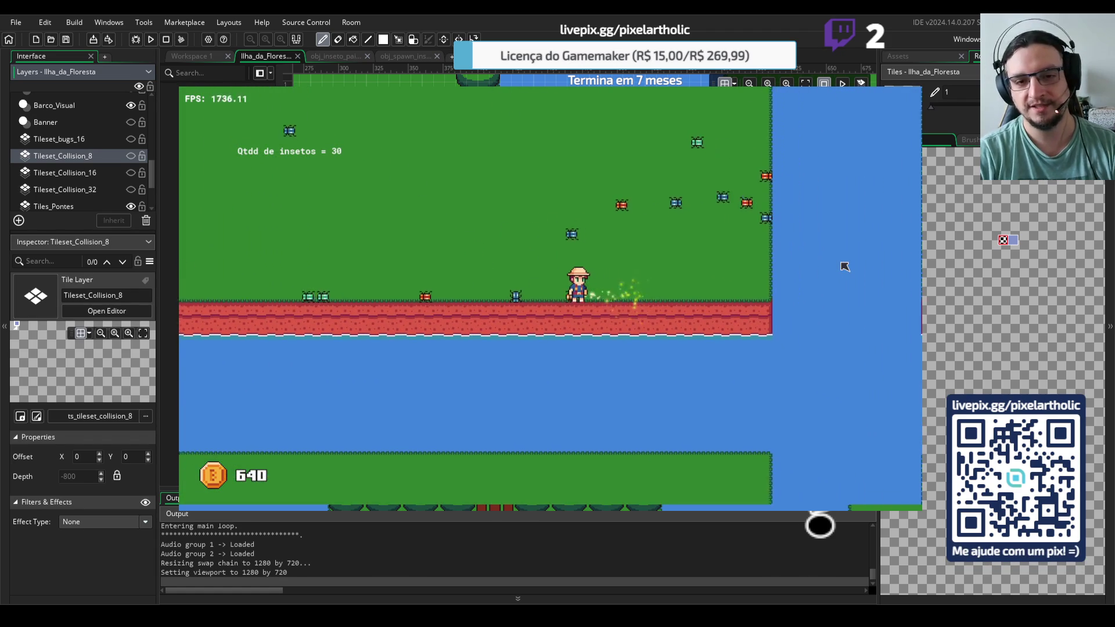
# Walk over the vertical red bridge onto the eastern grass and back down to land
pyautogui.press('Left')
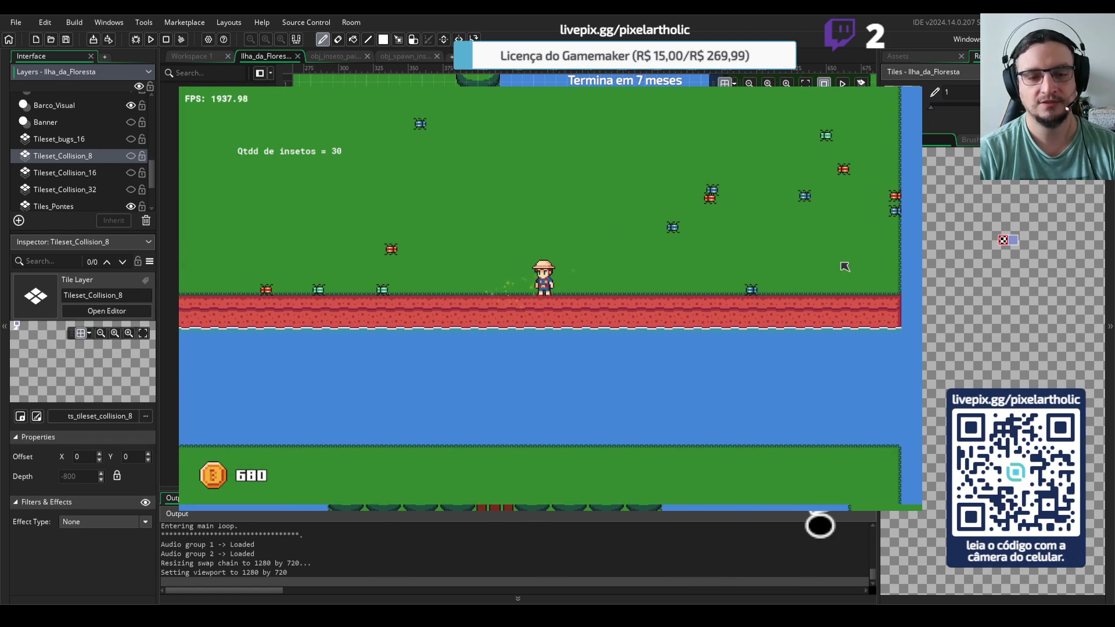
pyautogui.press('Up')
pyautogui.press('Right')
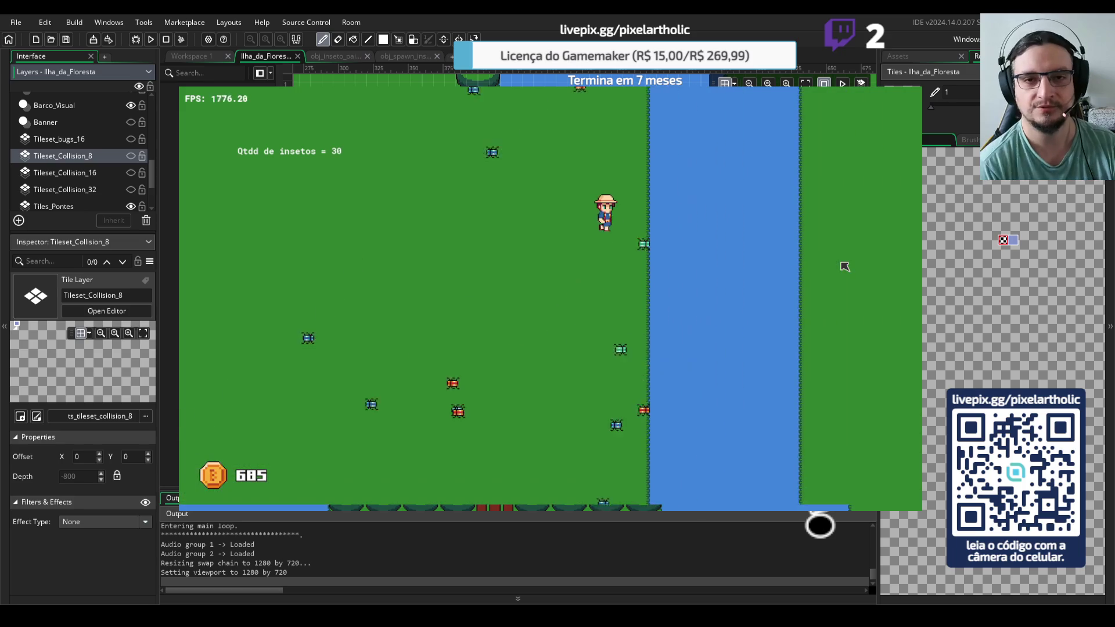
pyautogui.press('Right')
pyautogui.press('Up')
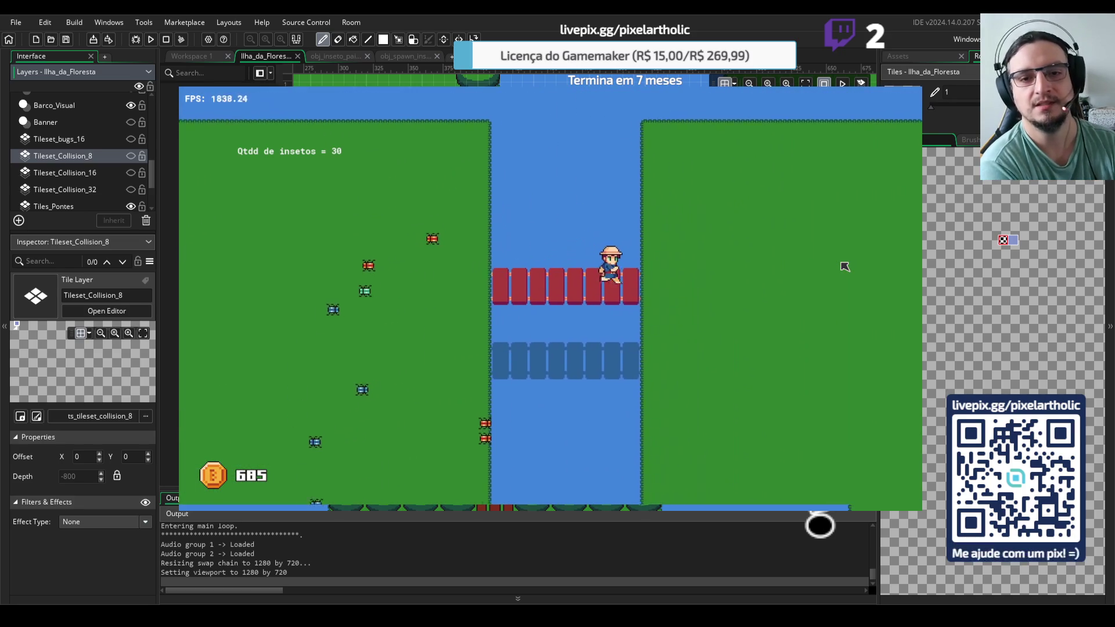
pyautogui.press('Right')
pyautogui.press('Down')
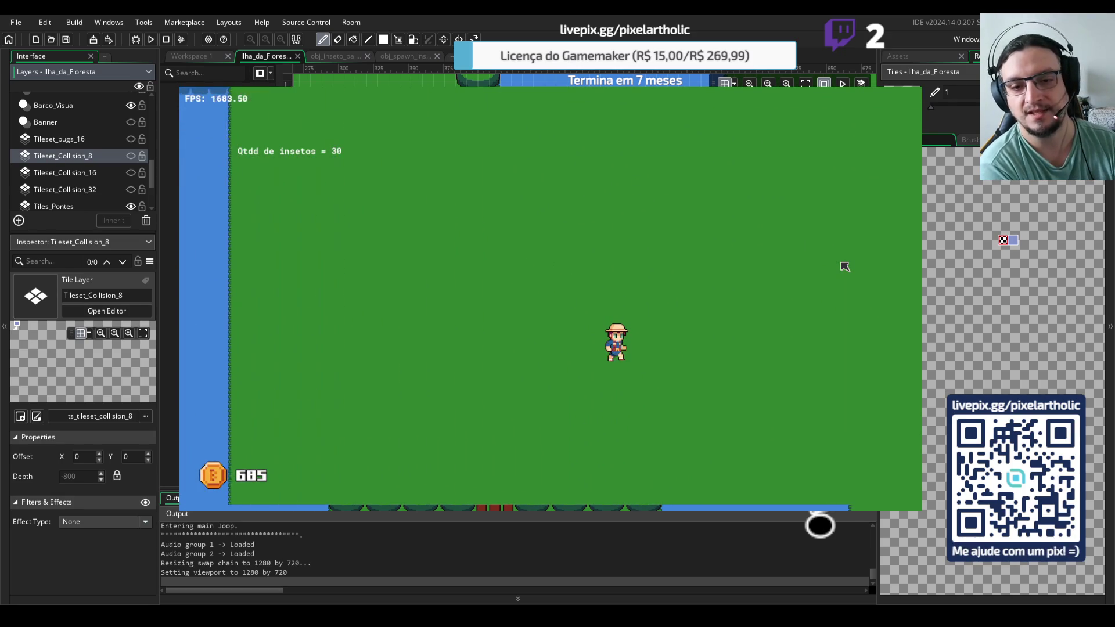
pyautogui.press('Left')
pyautogui.press('Down')
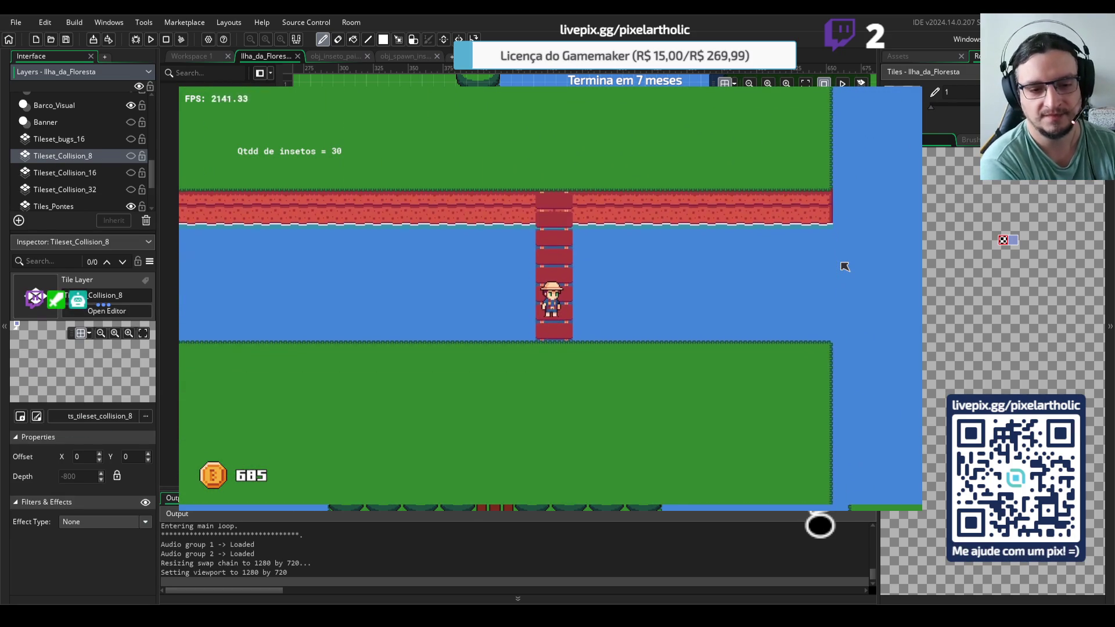
pyautogui.press('Down')
# Walk left past the river and across the red bridge to the left grass bank
pyautogui.press('Left')
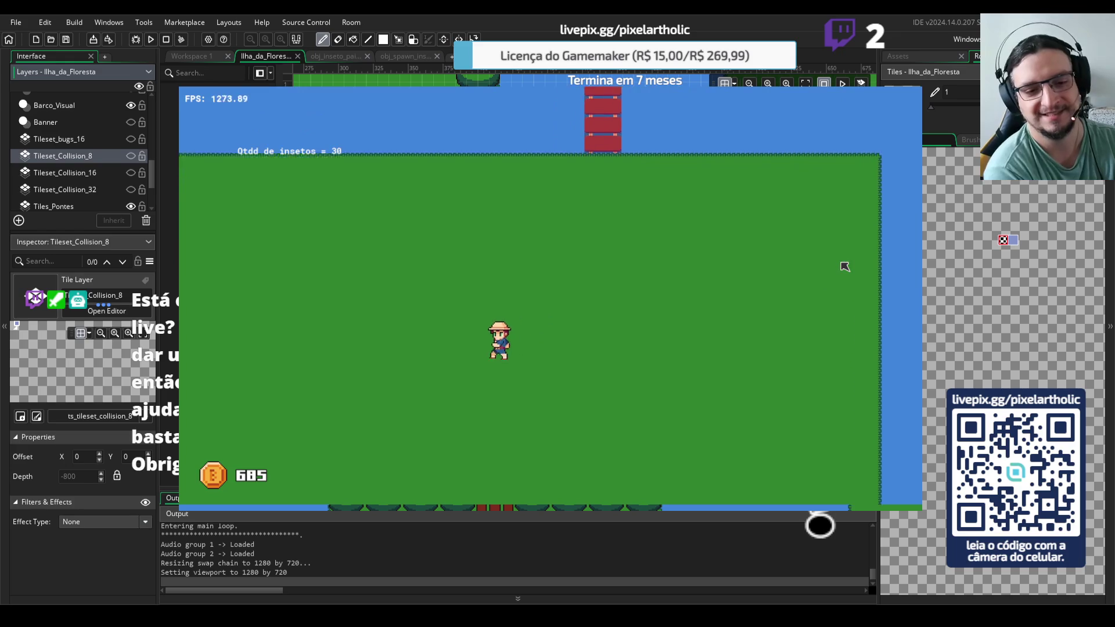
pyautogui.press('Left')
pyautogui.press('Down')
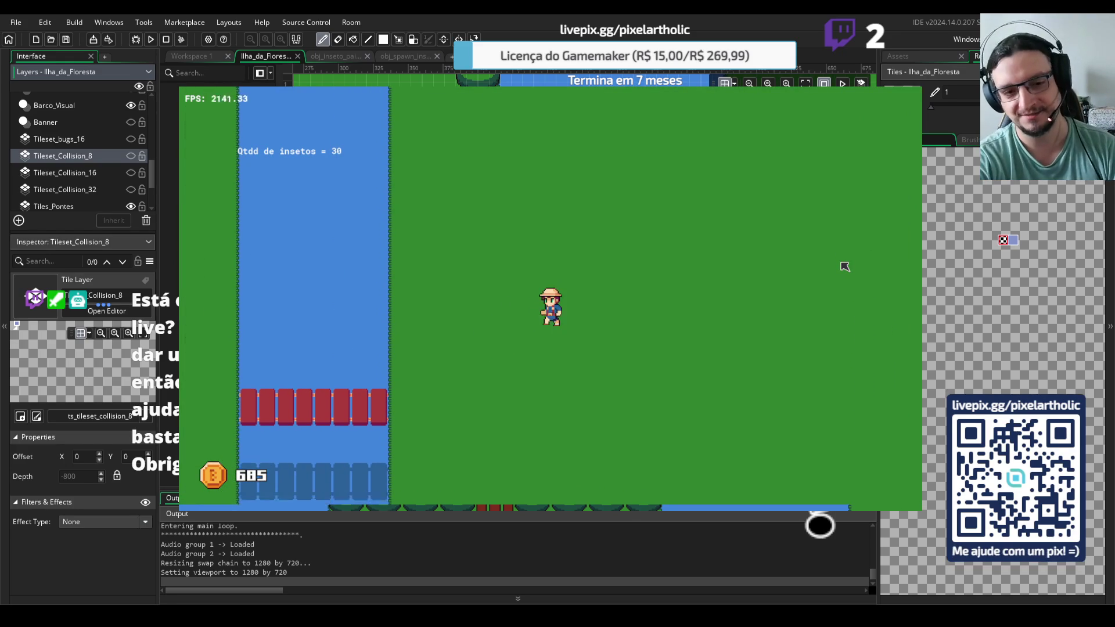
pyautogui.press('Down')
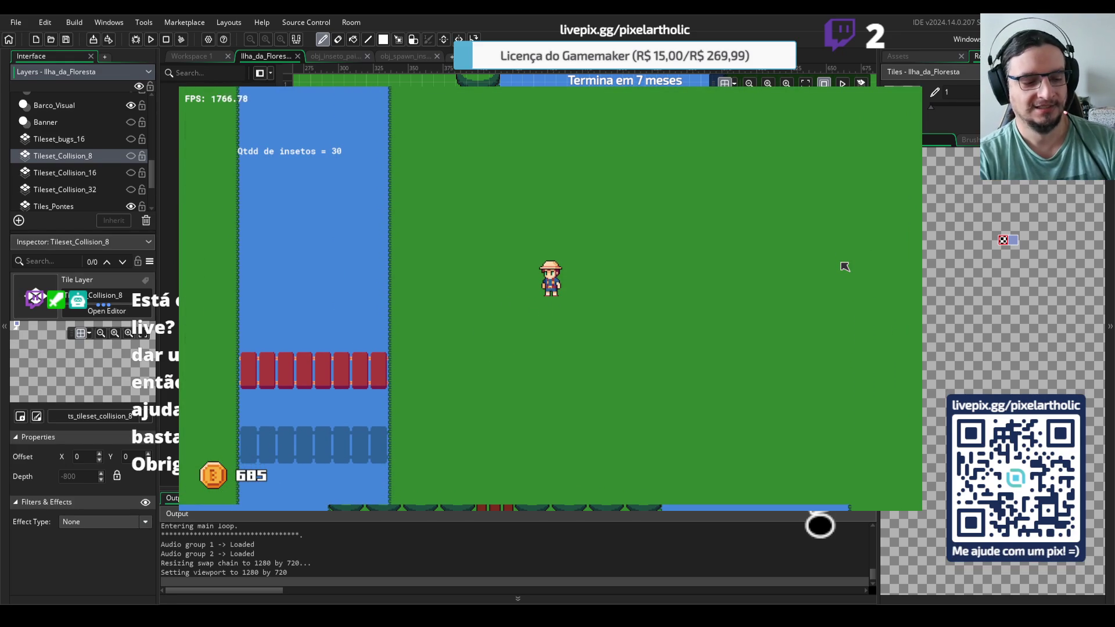
pyautogui.press('Left')
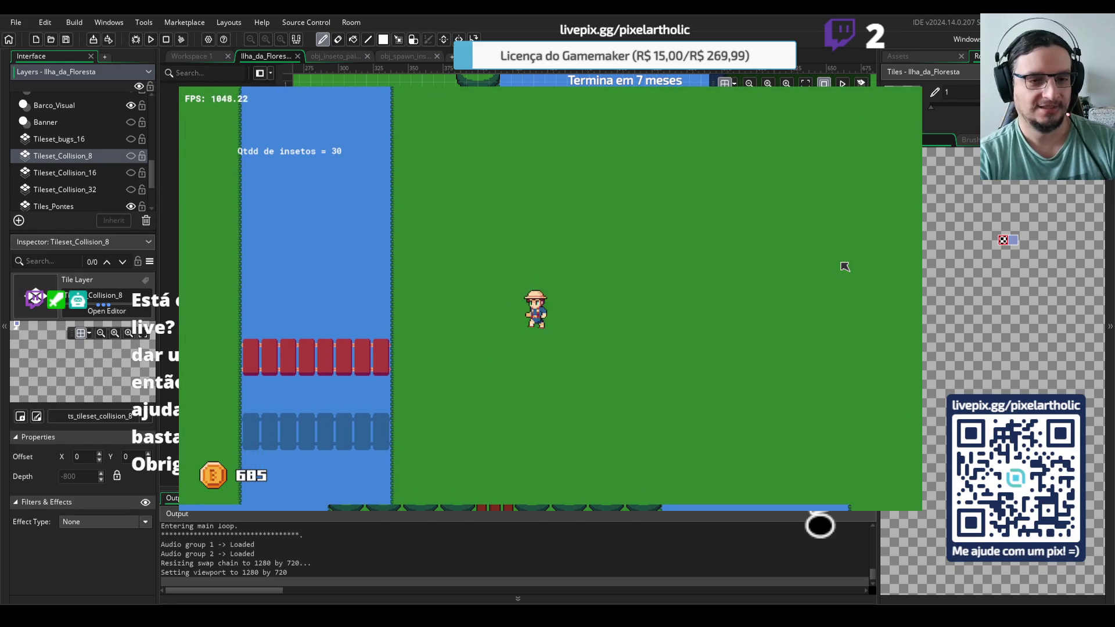
pyautogui.press('Up')
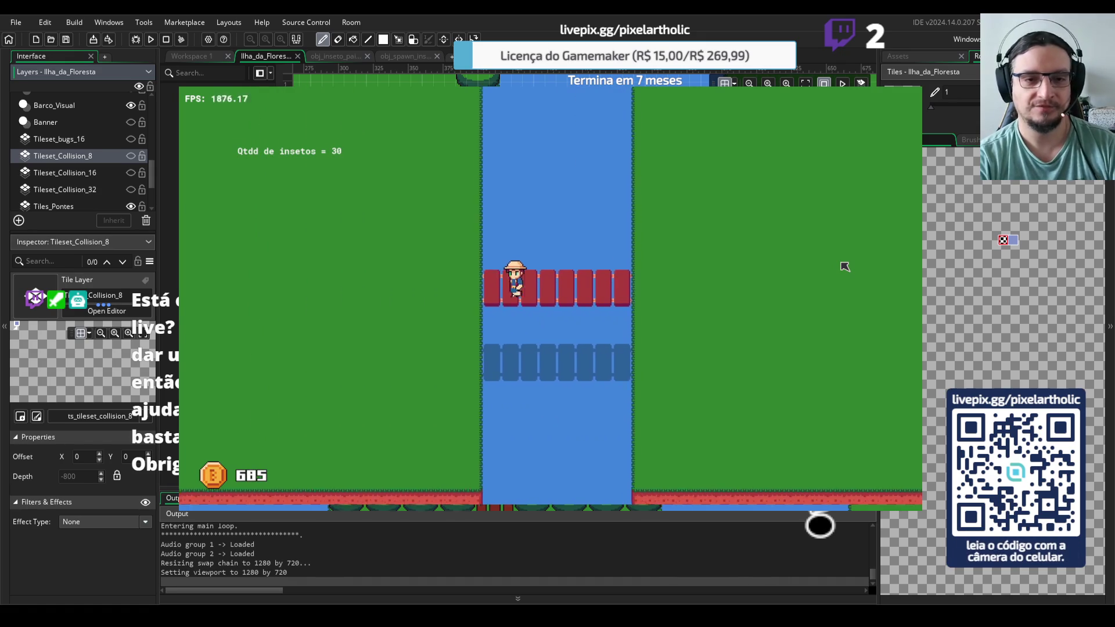
pyautogui.press('Right')
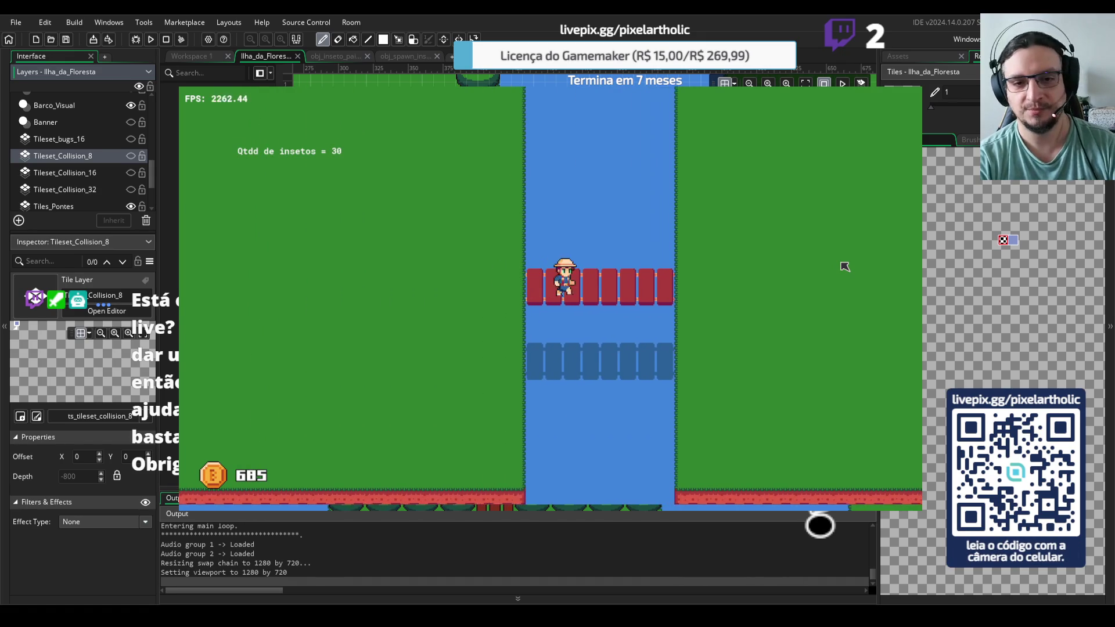
pyautogui.press('Down')
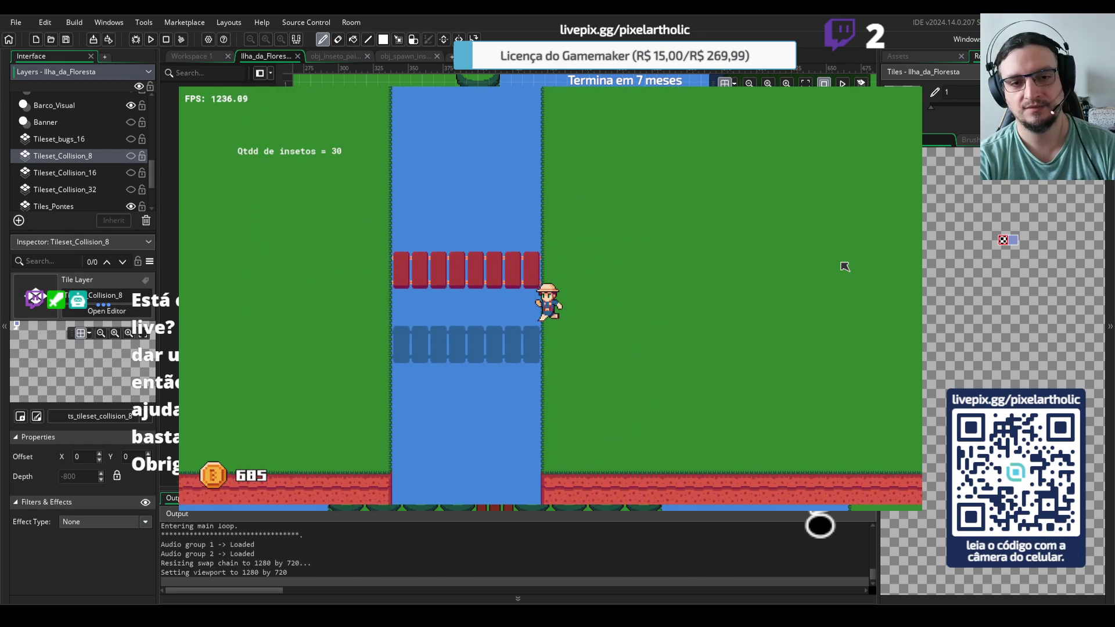
pyautogui.press('Up')
pyautogui.press('Left')
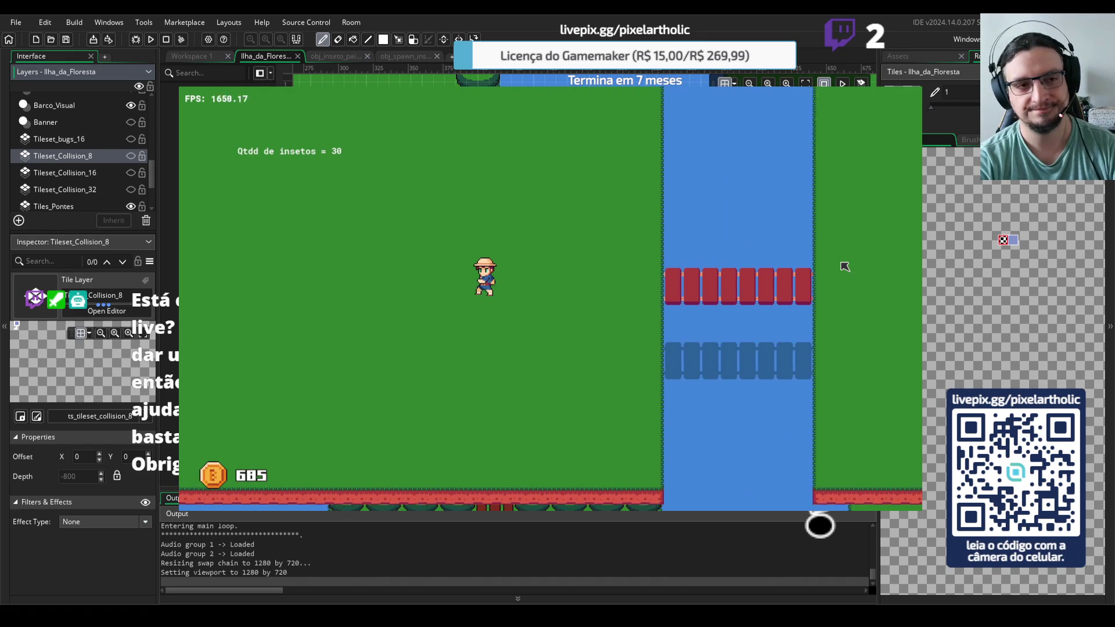
pyautogui.press('Left')
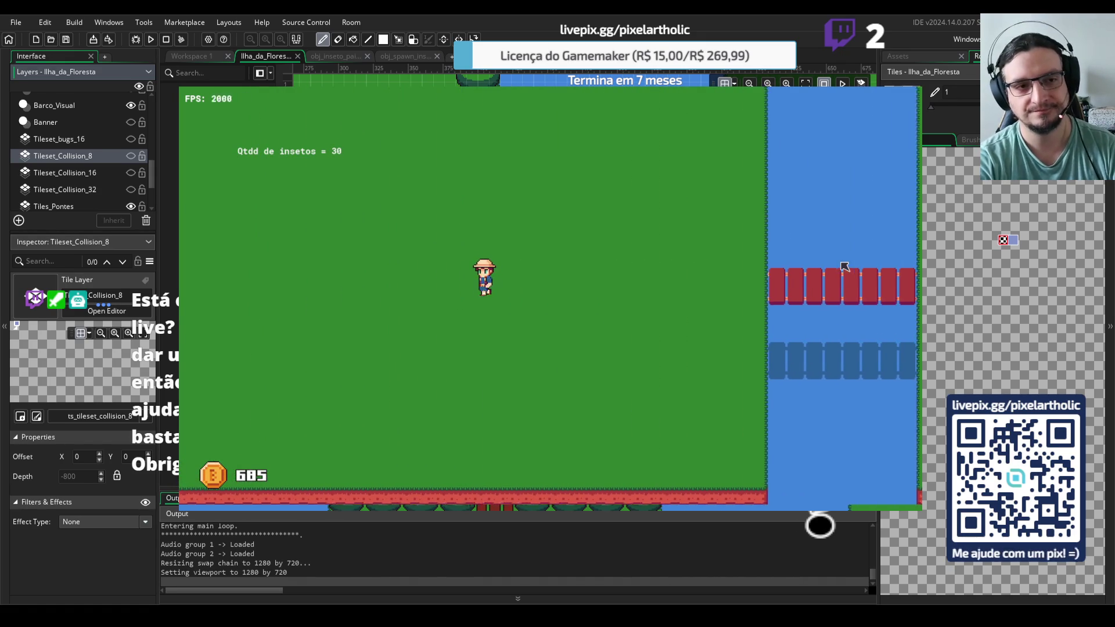
pyautogui.press('Up')
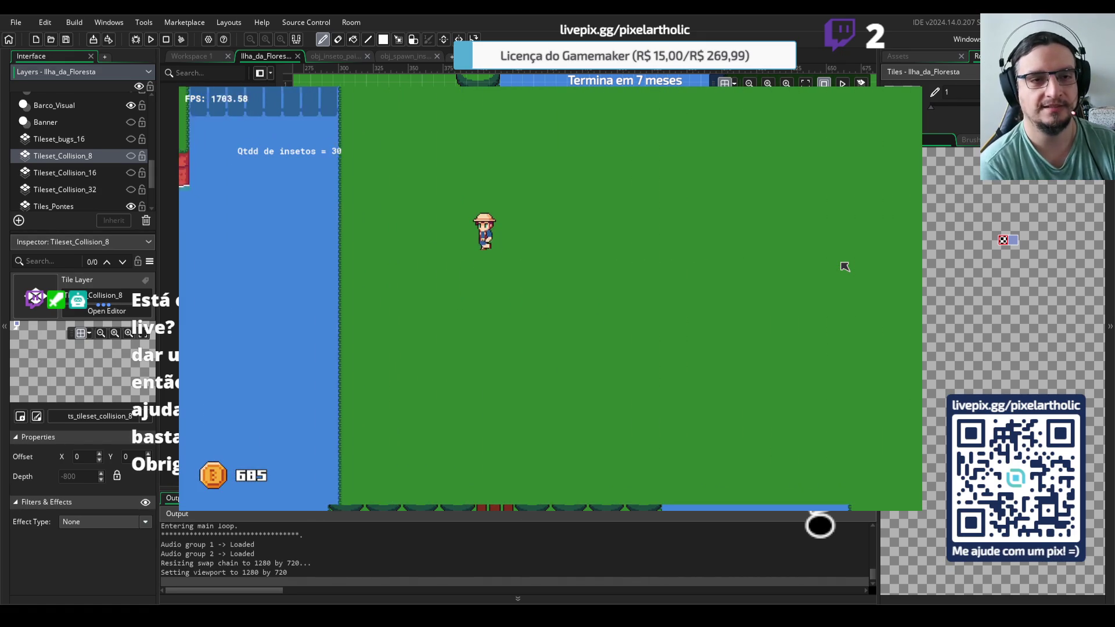
pyautogui.press('Left')
pyautogui.press('Up')
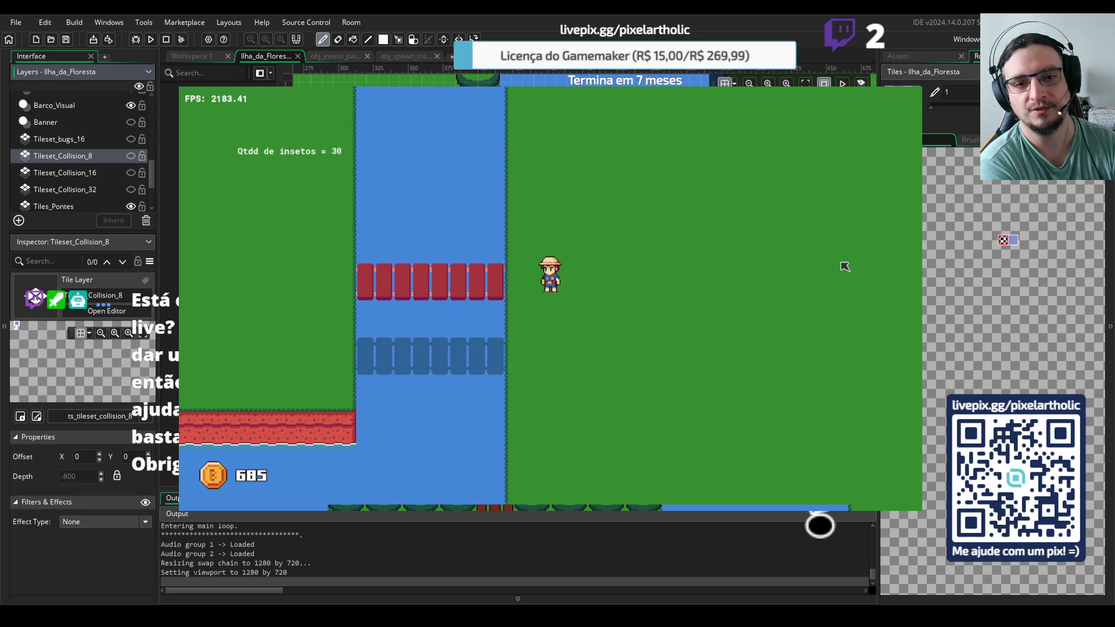
pyautogui.press('Left')
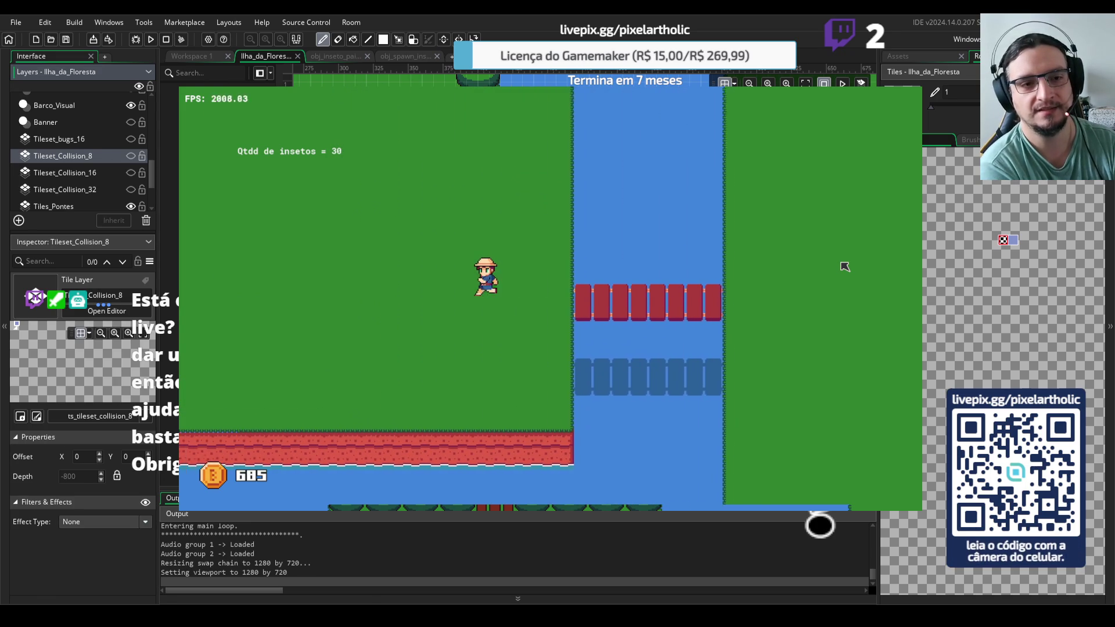
# Keep walking the hero left, down and up until standing on the vertical wooden bridge
pyautogui.press('Left')
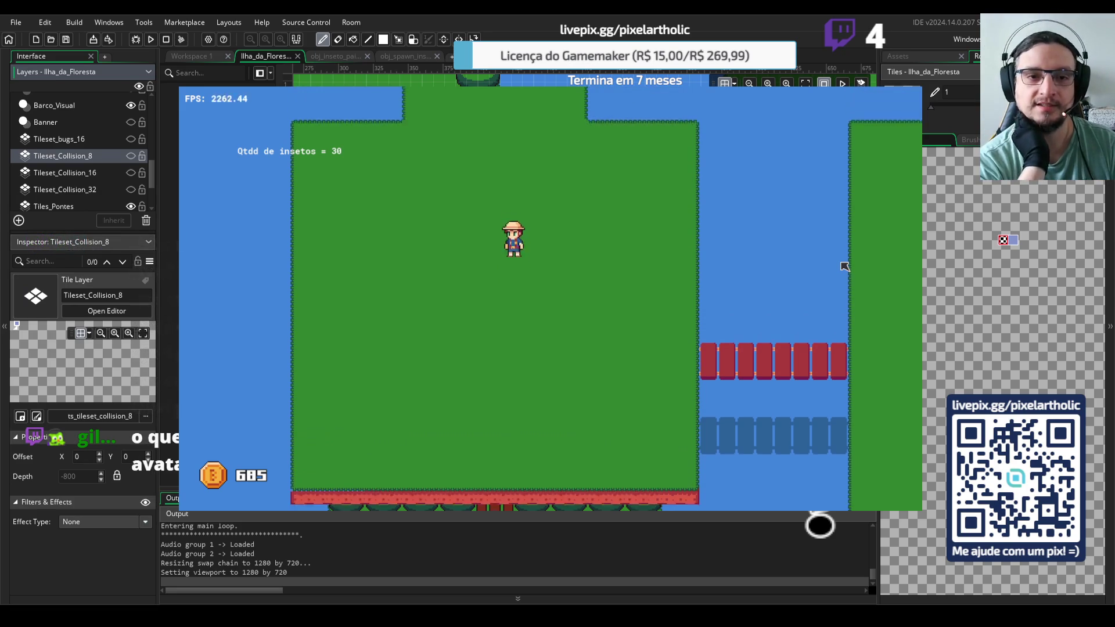
pyautogui.press('Down')
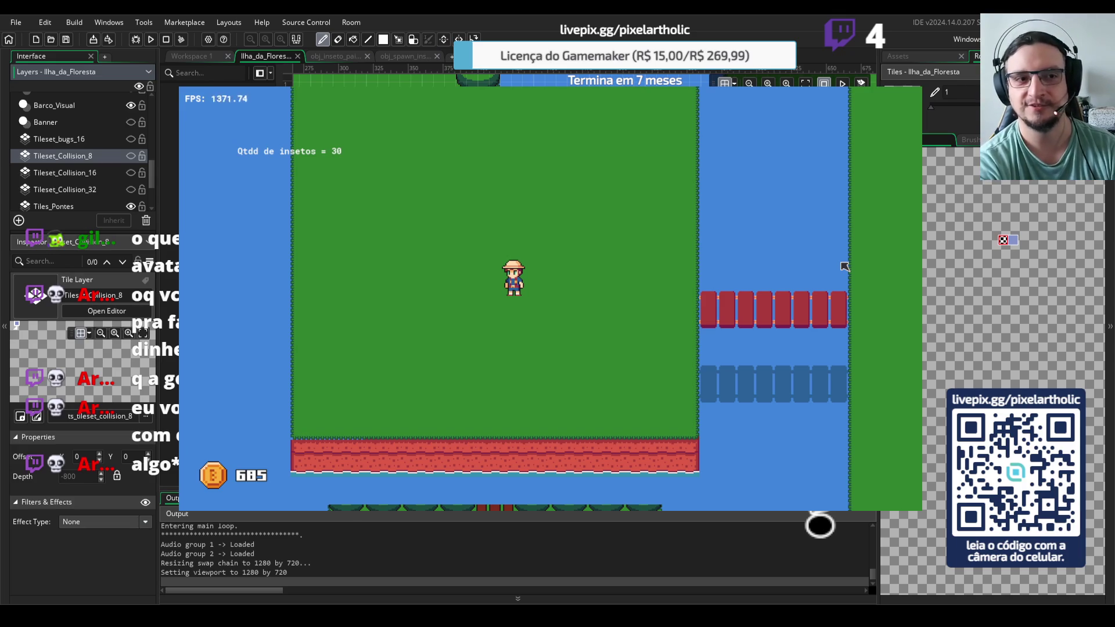
pyautogui.press('Up')
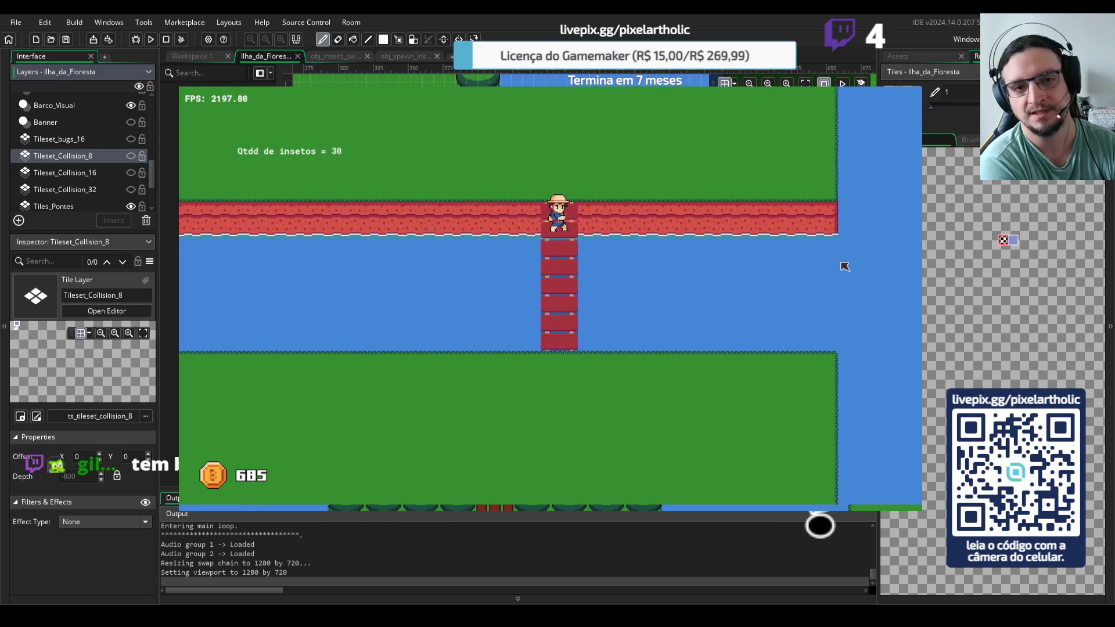
# Cross the bridge onto the tree-ringed island and up onto the raft dock, reaching 705 coins
pyautogui.press('Left')
pyautogui.press('Up')
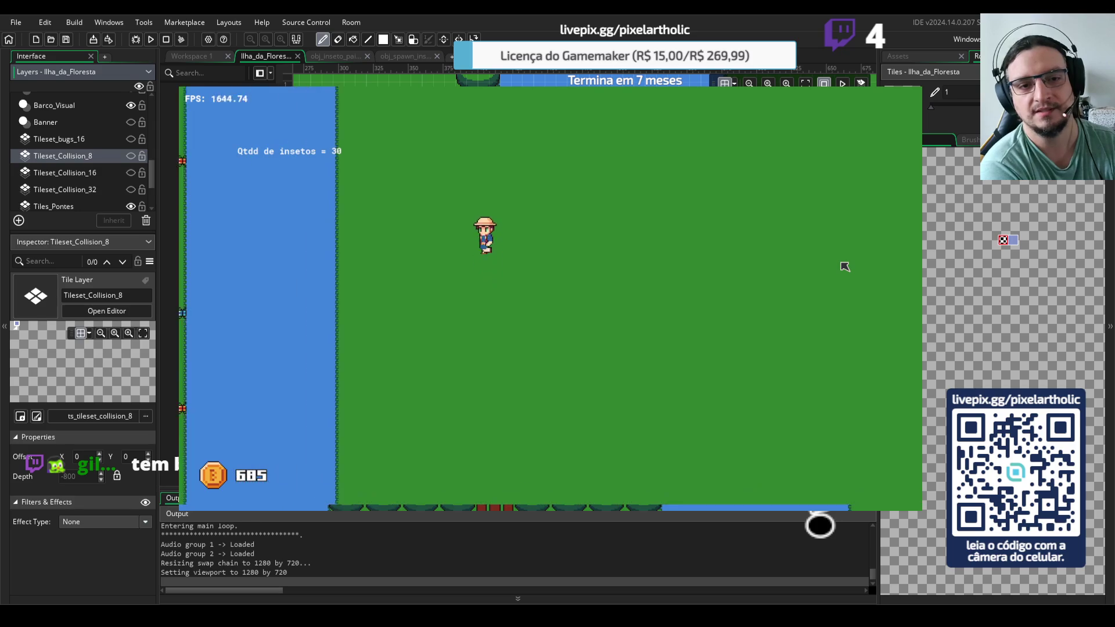
pyautogui.press('Left')
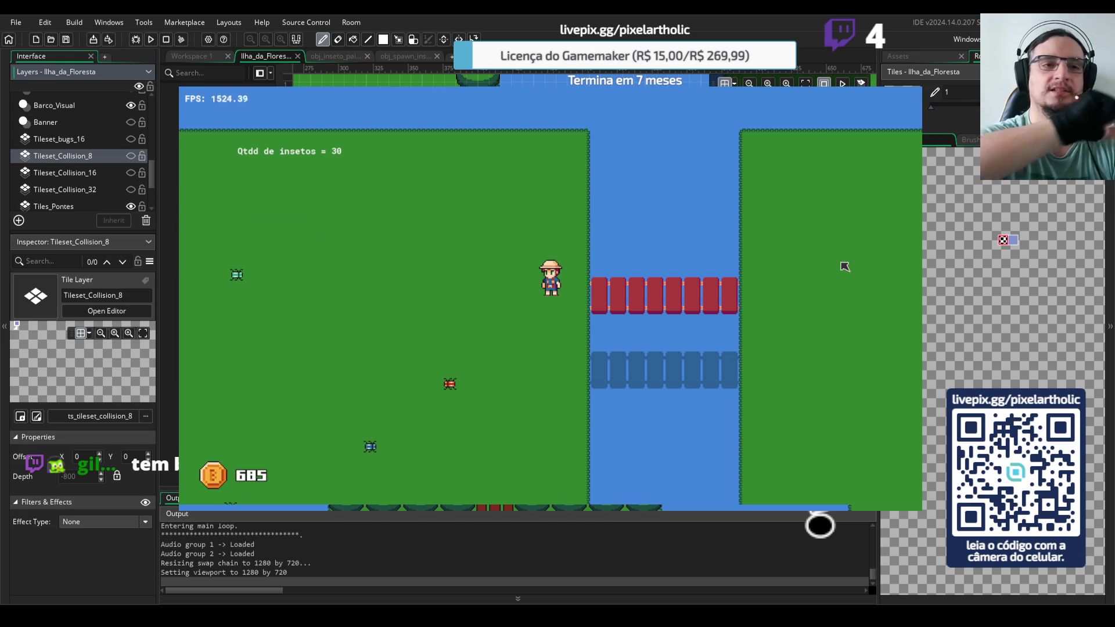
pyautogui.press('Left')
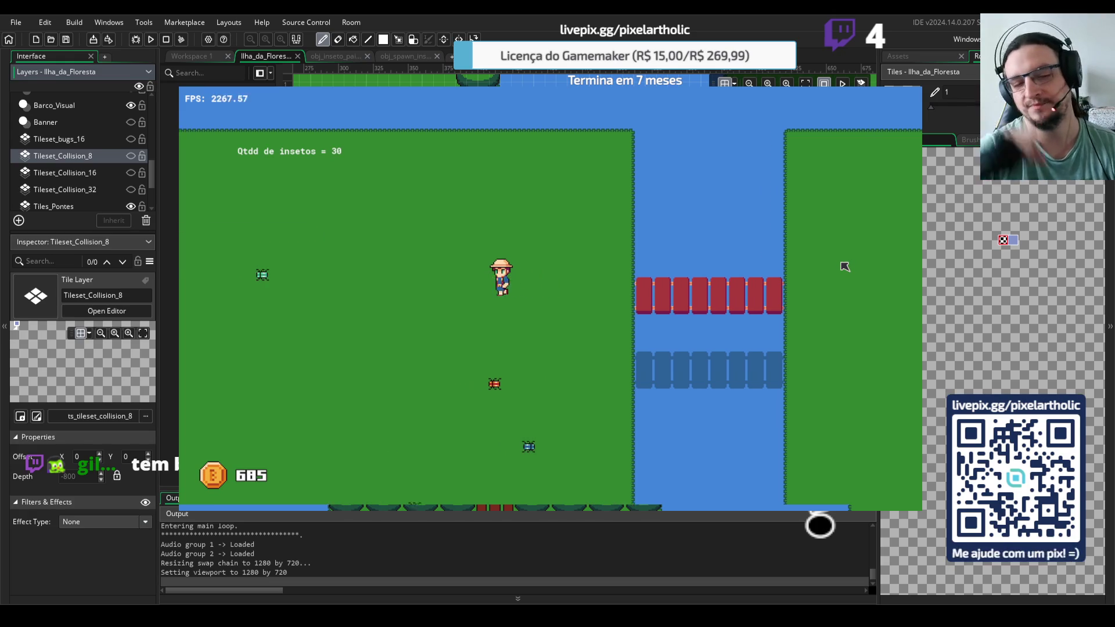
pyautogui.press('Right')
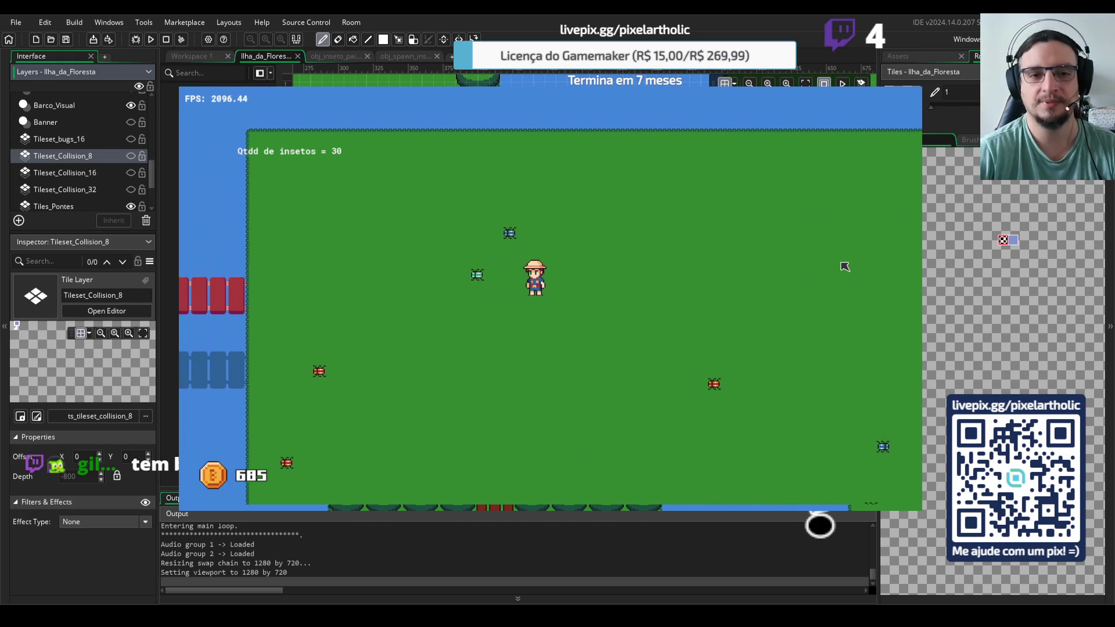
pyautogui.press('Left')
pyautogui.press('Down')
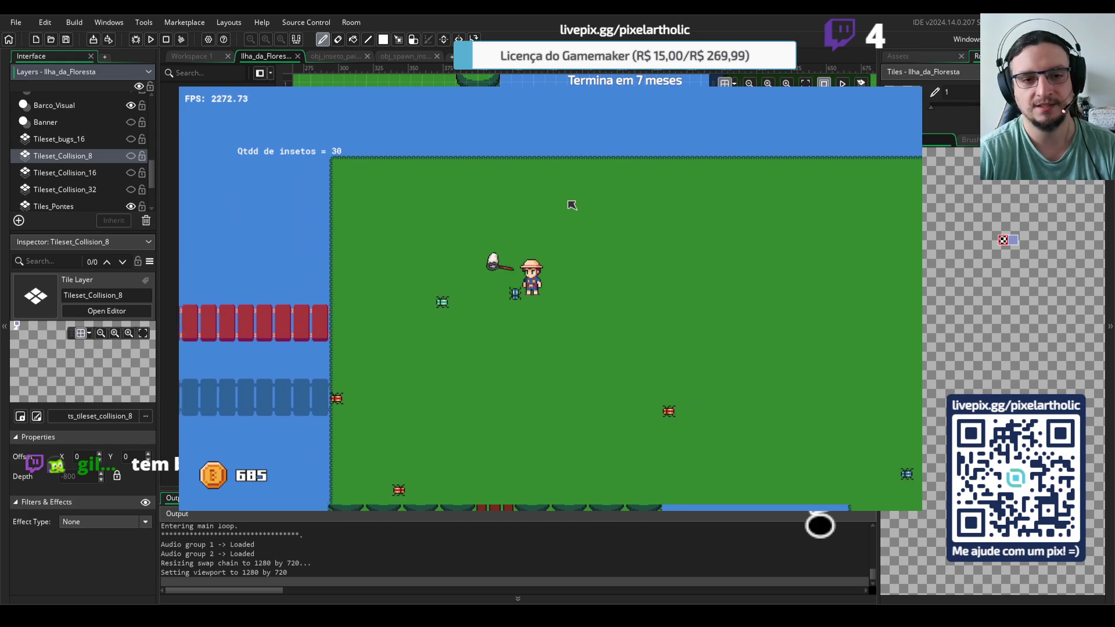
pyautogui.press('Up')
pyautogui.press('Left')
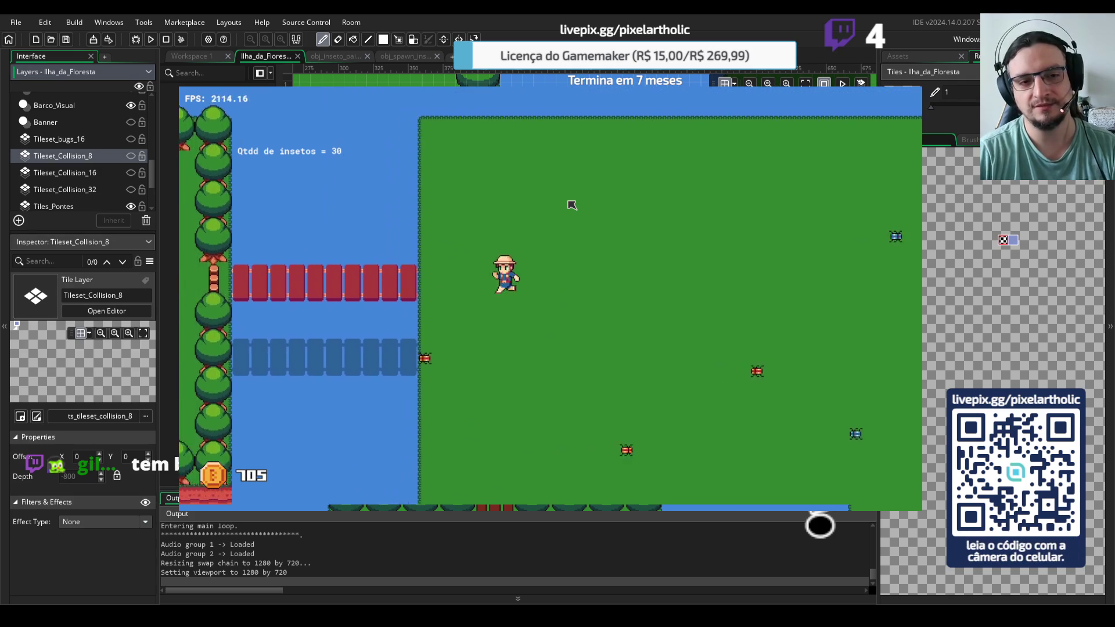
pyautogui.press('Left')
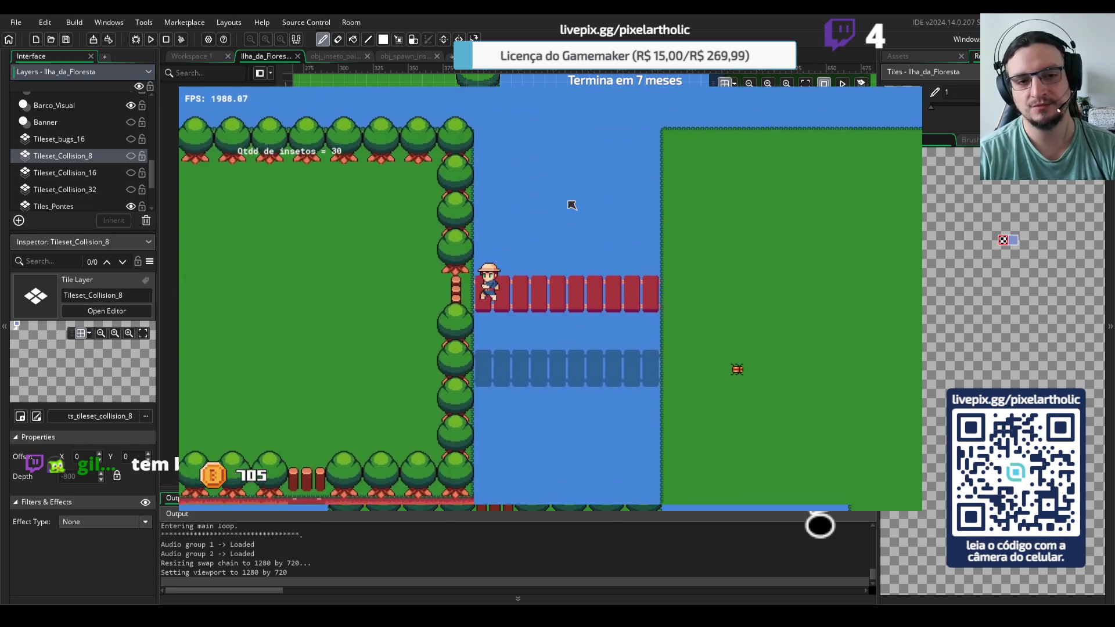
pyautogui.press('Left')
pyautogui.press('Up')
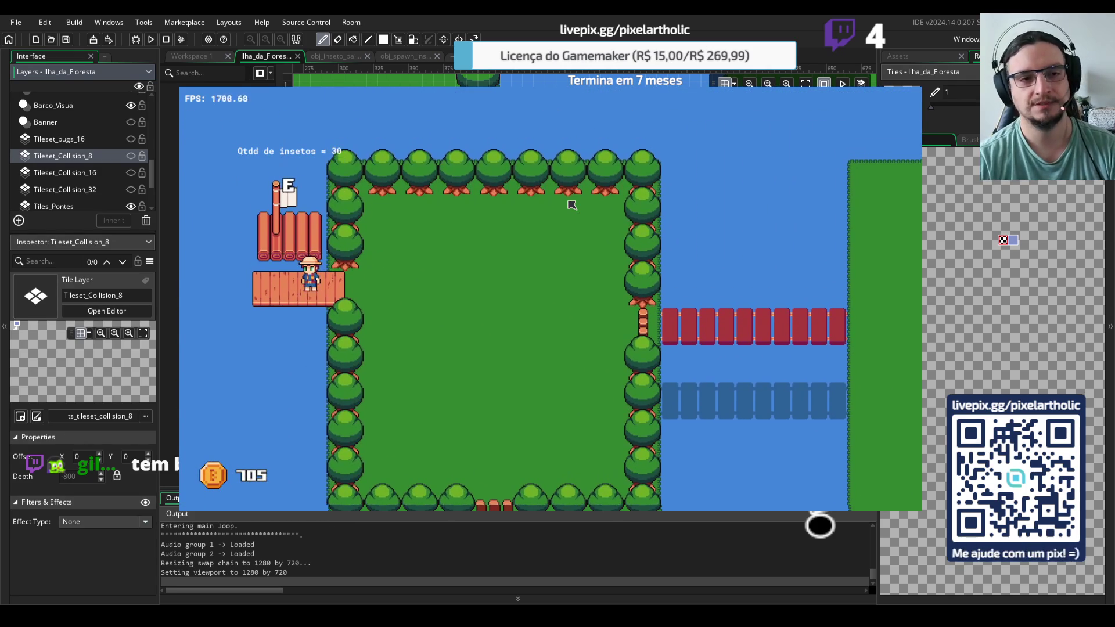
# Ride the raft to the small island, walk around, then quit the game with Escape
pyautogui.press('e')
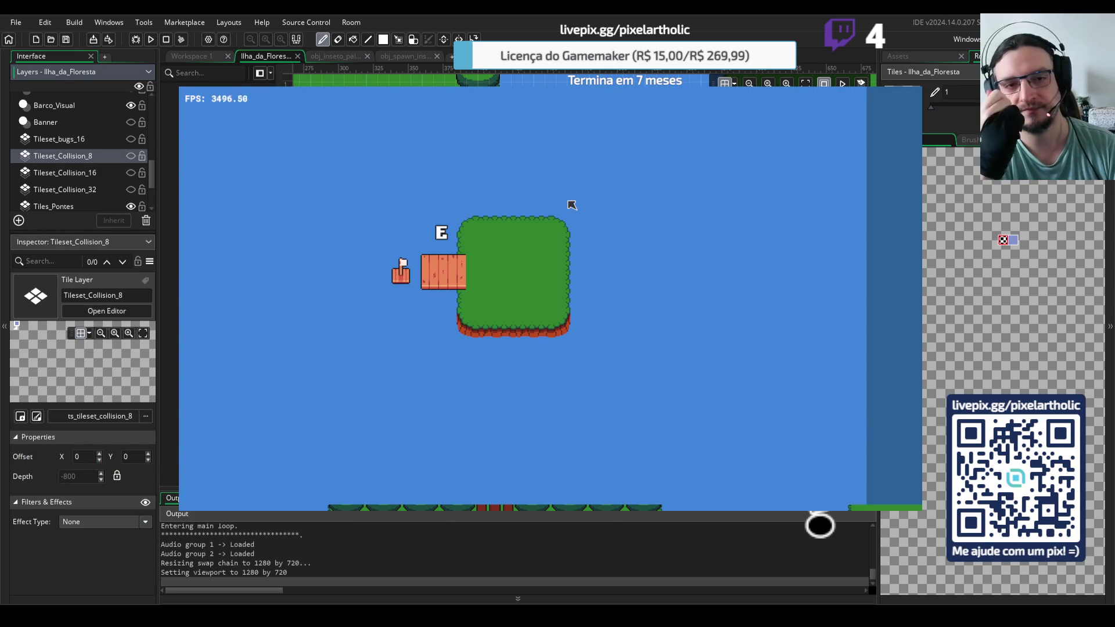
pyautogui.press('Left')
pyautogui.press('Right')
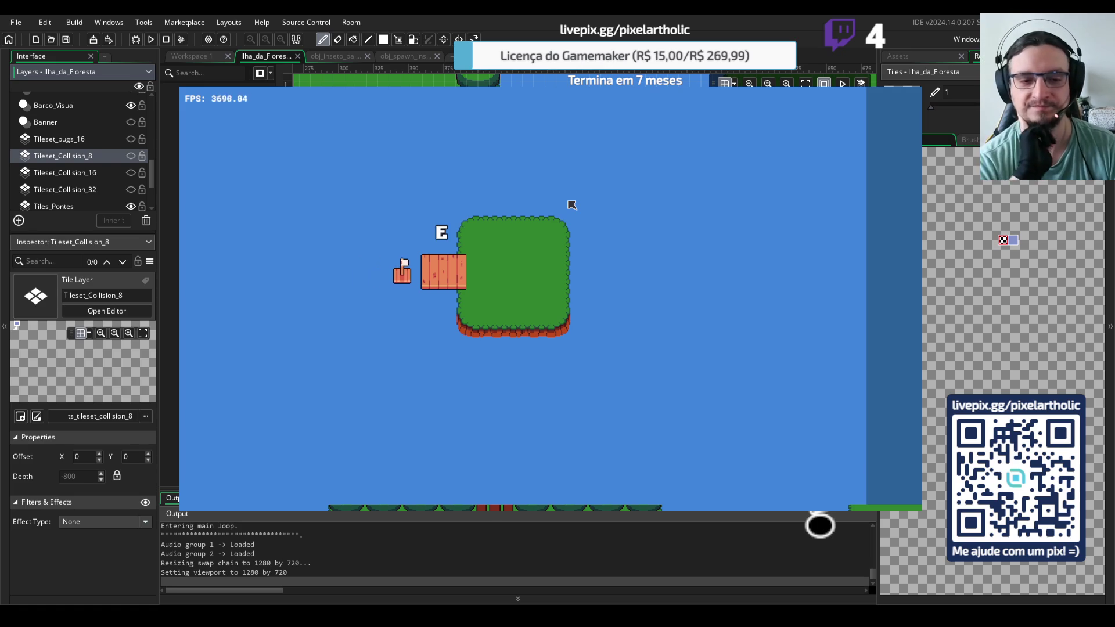
pyautogui.press('Right')
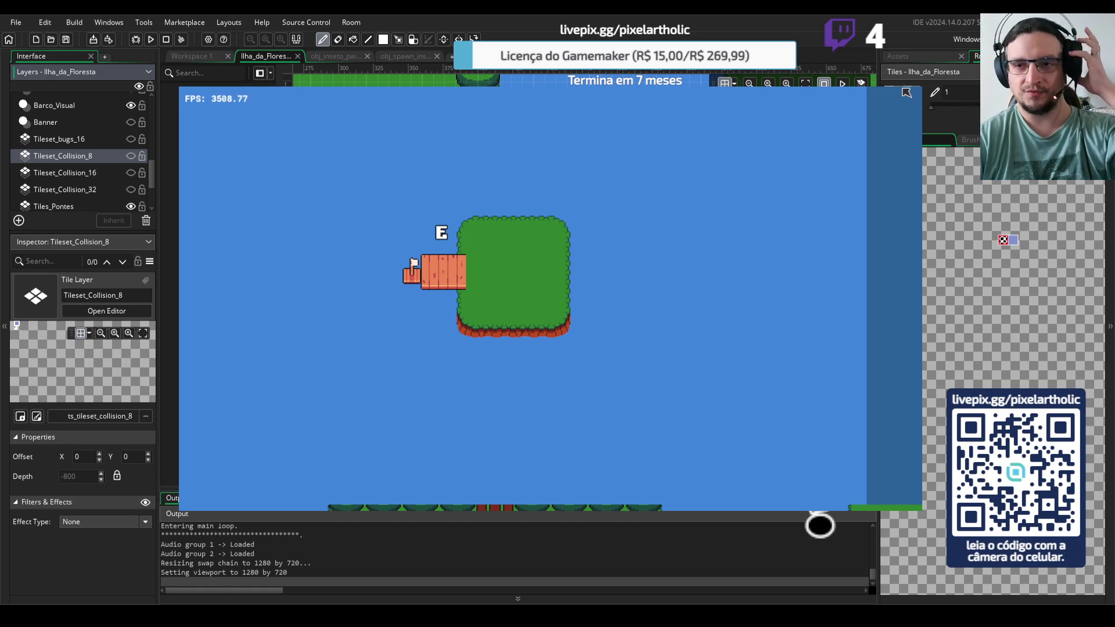
pyautogui.press('Escape')
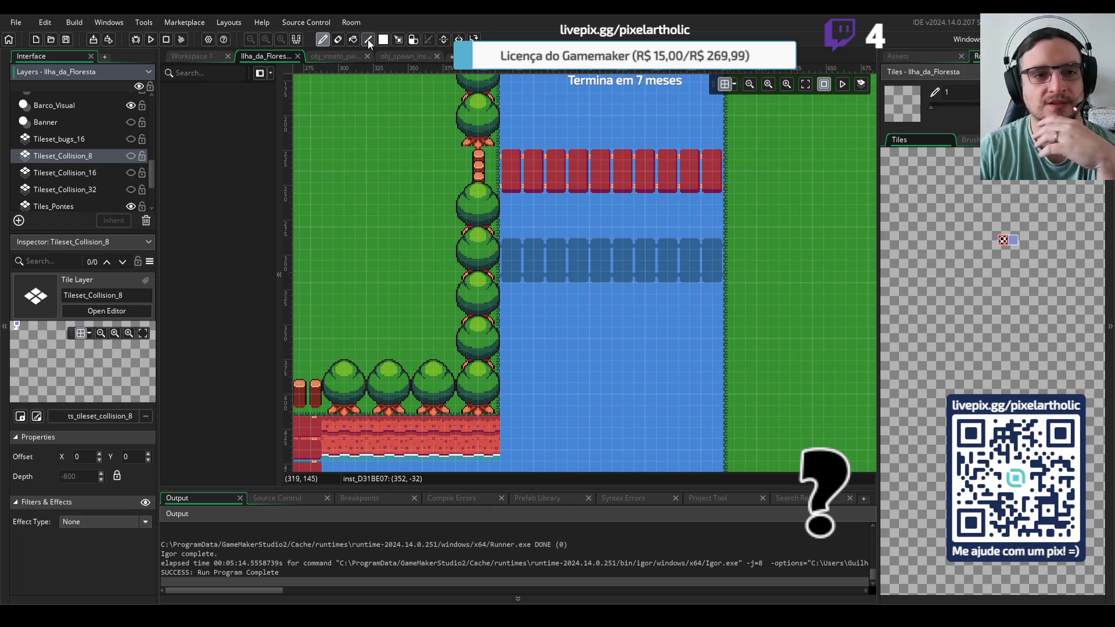
# Fit the whole Ilha_da_Floresta room into view, then pan and zoom over the bridged islands
pyautogui.click(805, 84)
pyautogui.moveTo(448, 189); pyautogui.dragTo(557, 184)
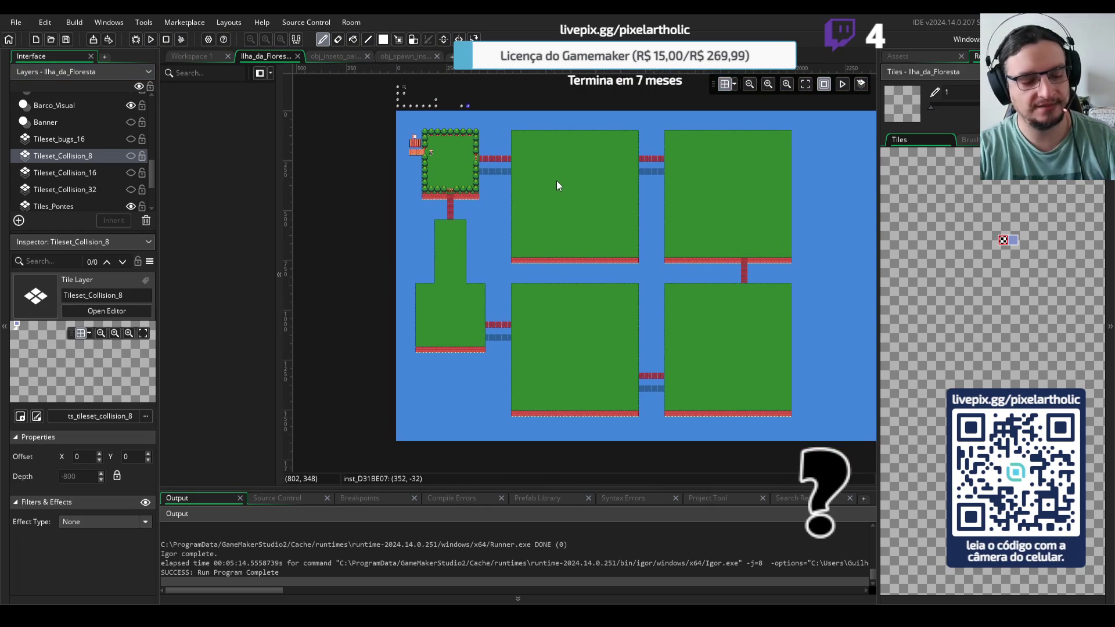
pyautogui.scroll(2, 560, 197)
pyautogui.scroll(2, 561, 197)
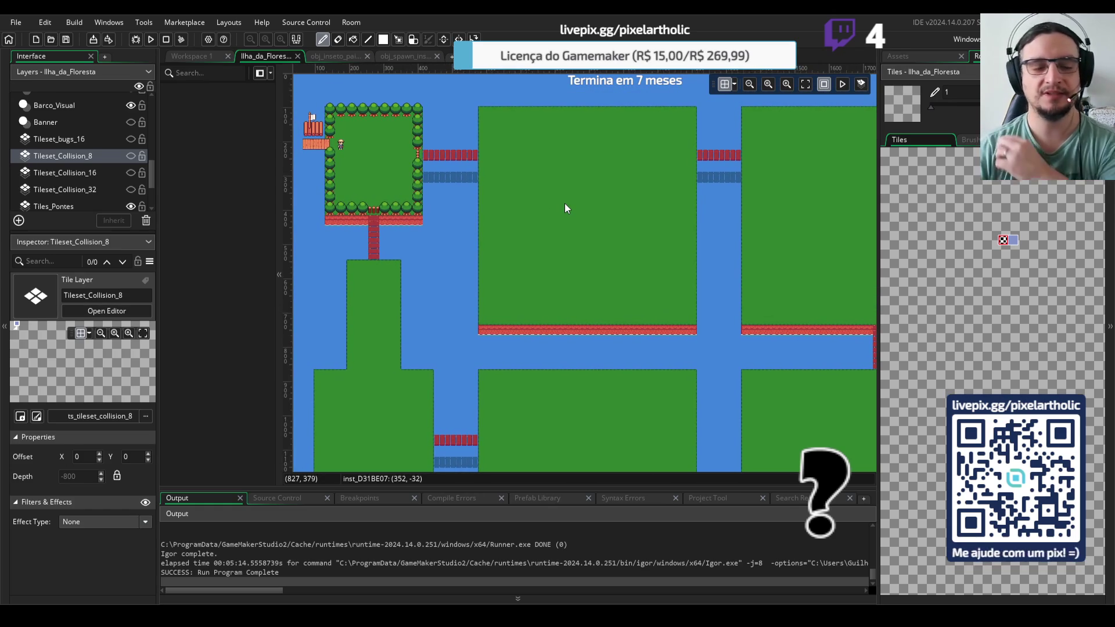
pyautogui.moveTo(563, 208); pyautogui.dragTo(572, 193)
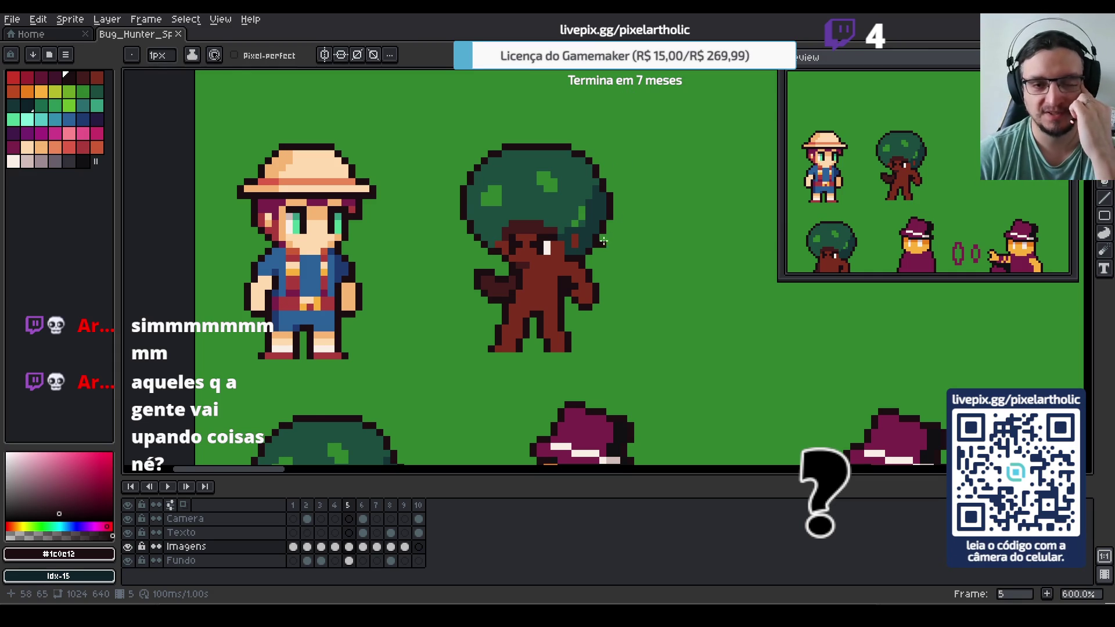
# Zoom and pan the Aseprite canvas to examine the straw-hat hero and dark tree enemy
pyautogui.scroll(-2, 604, 244)
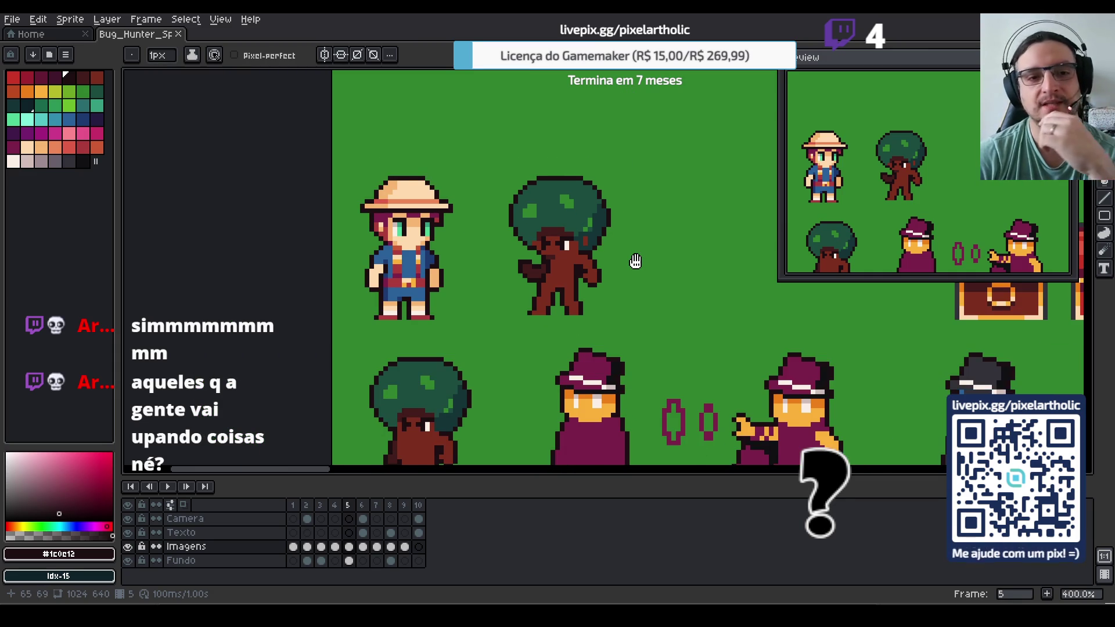
pyautogui.moveTo(635, 260); pyautogui.dragTo(577, 244)
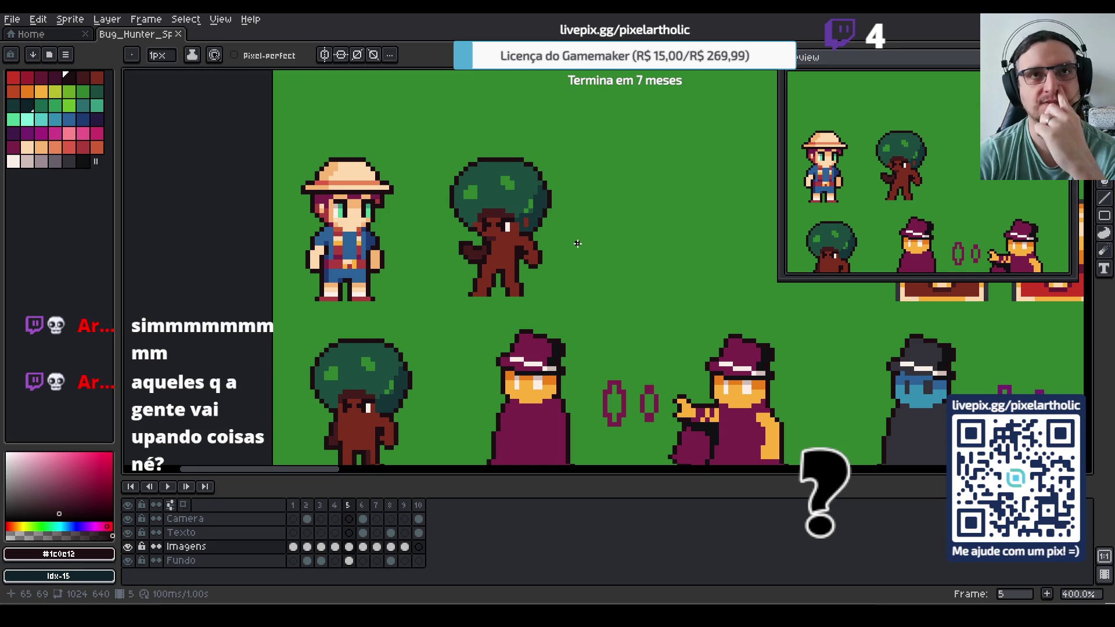
pyautogui.scroll(-1, 577, 244)
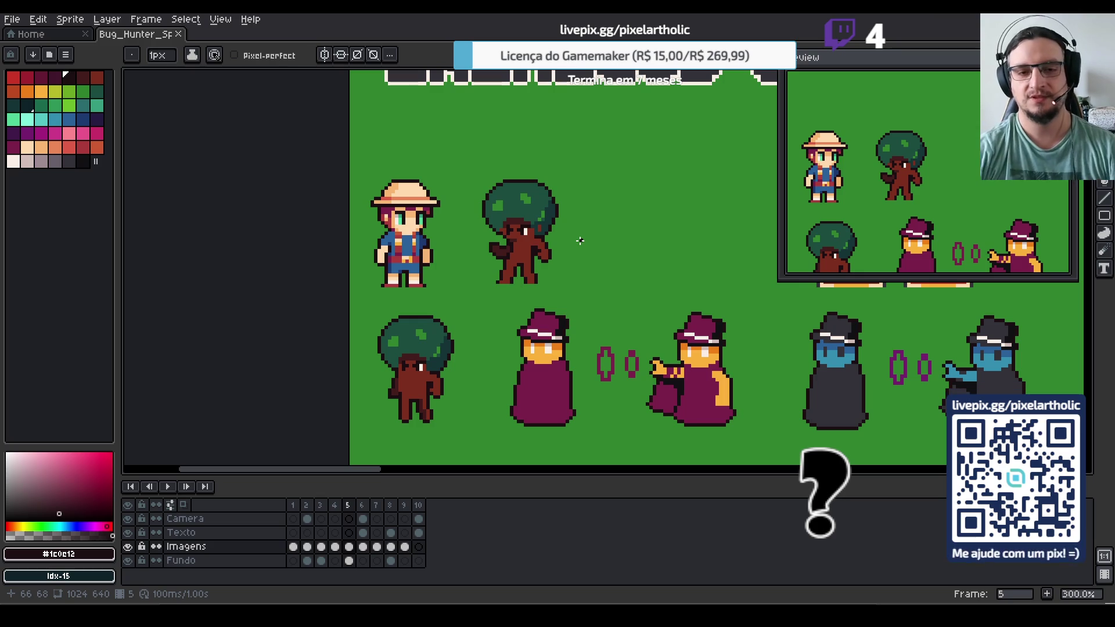
pyautogui.scroll(1, 556, 241)
pyautogui.scroll(1, 556, 241)
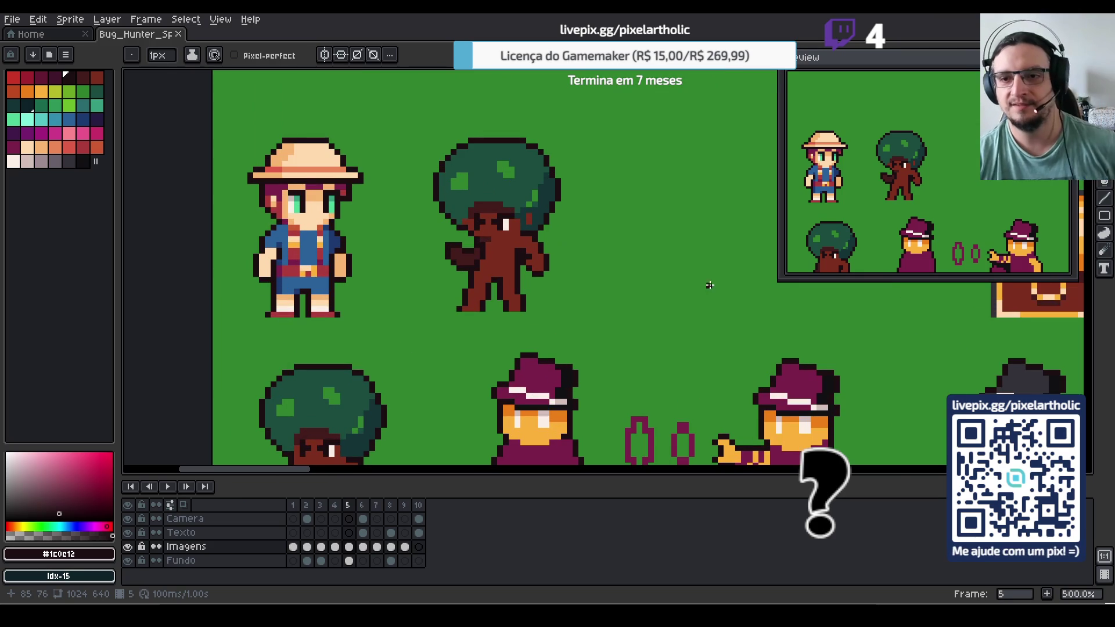
pyautogui.scroll(1, 519, 237)
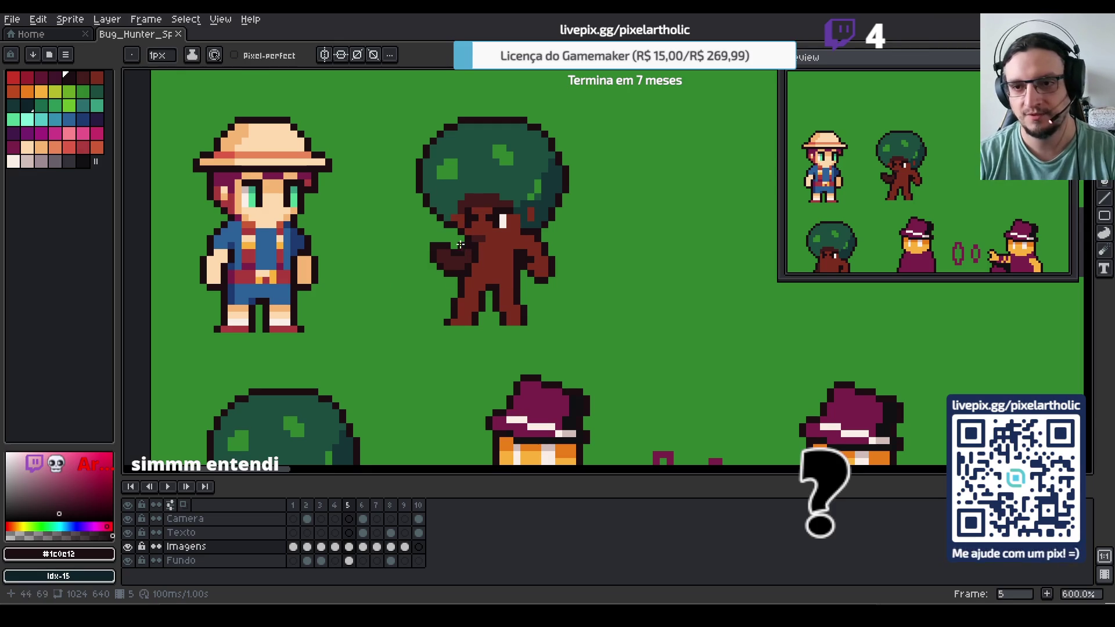
# Select the left part of the tree's crown and nudge it one pixel right
pyautogui.press('m')
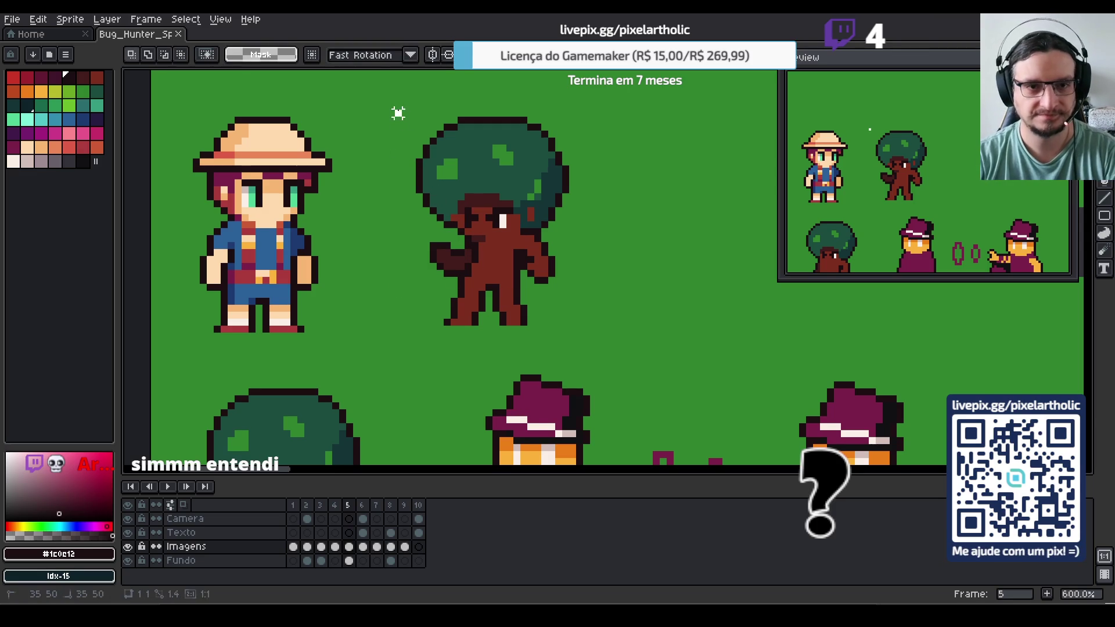
pyautogui.moveTo(396, 111); pyautogui.dragTo(447, 224)
pyautogui.press('Right')
pyautogui.press('Right')
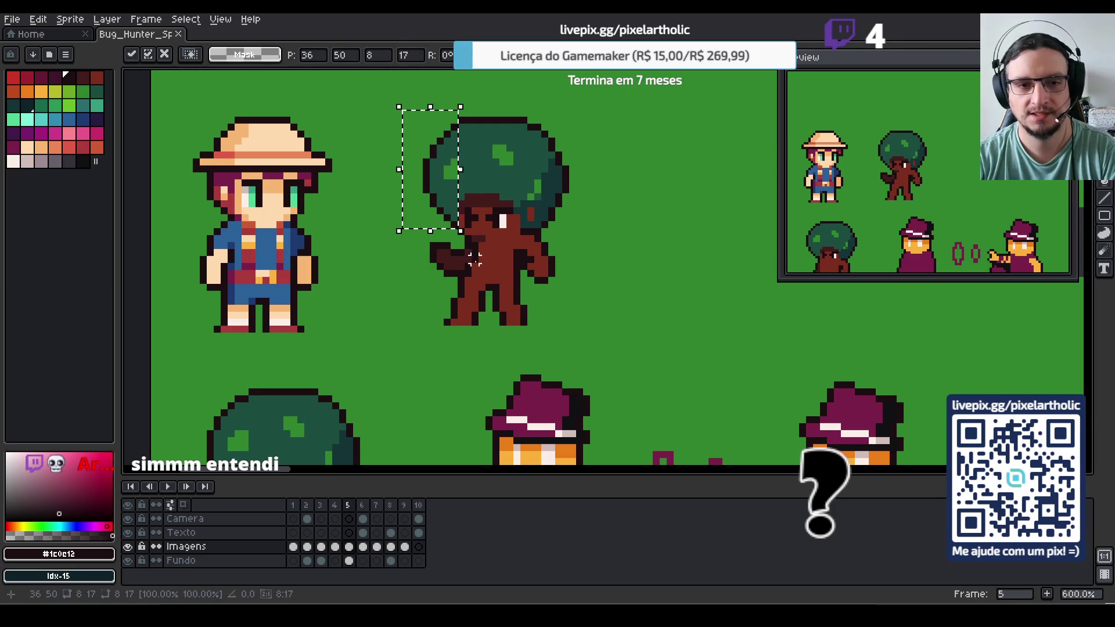
pyautogui.hotkey('ctrl', 'd')
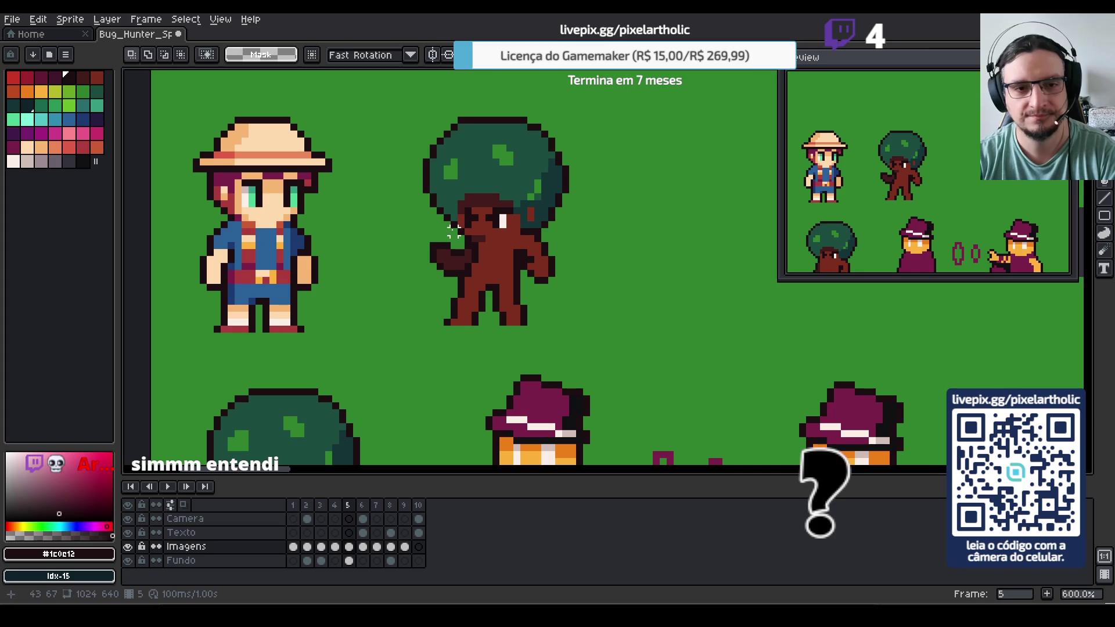
# Return to the Pencil and eyedrop the tree's colours, ending on dark brown #421c1b
pyautogui.press('i')
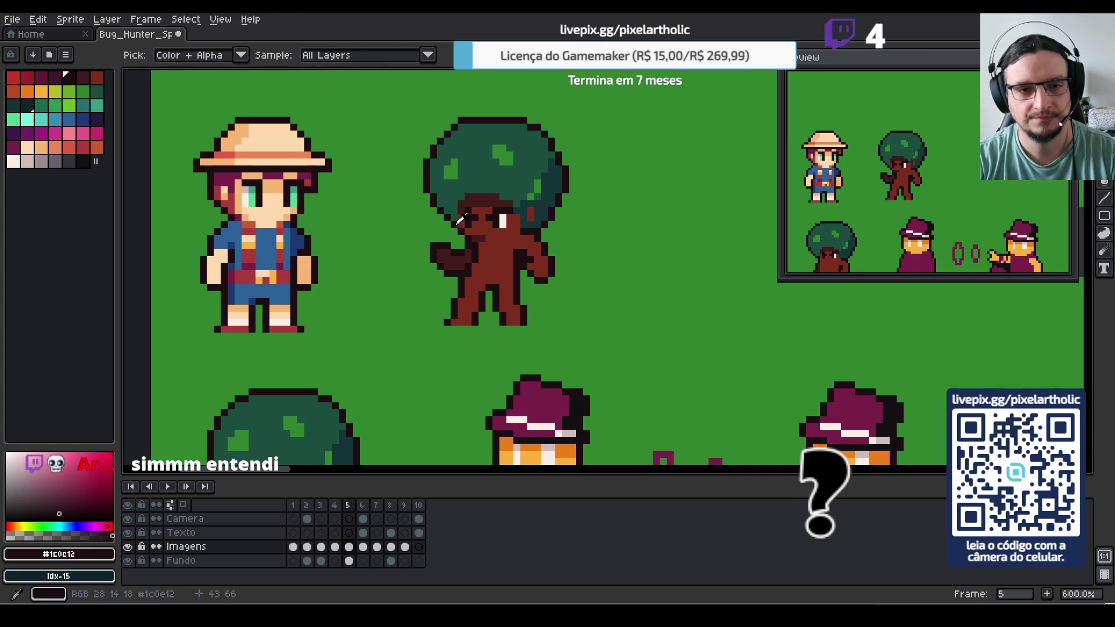
pyautogui.press('b')
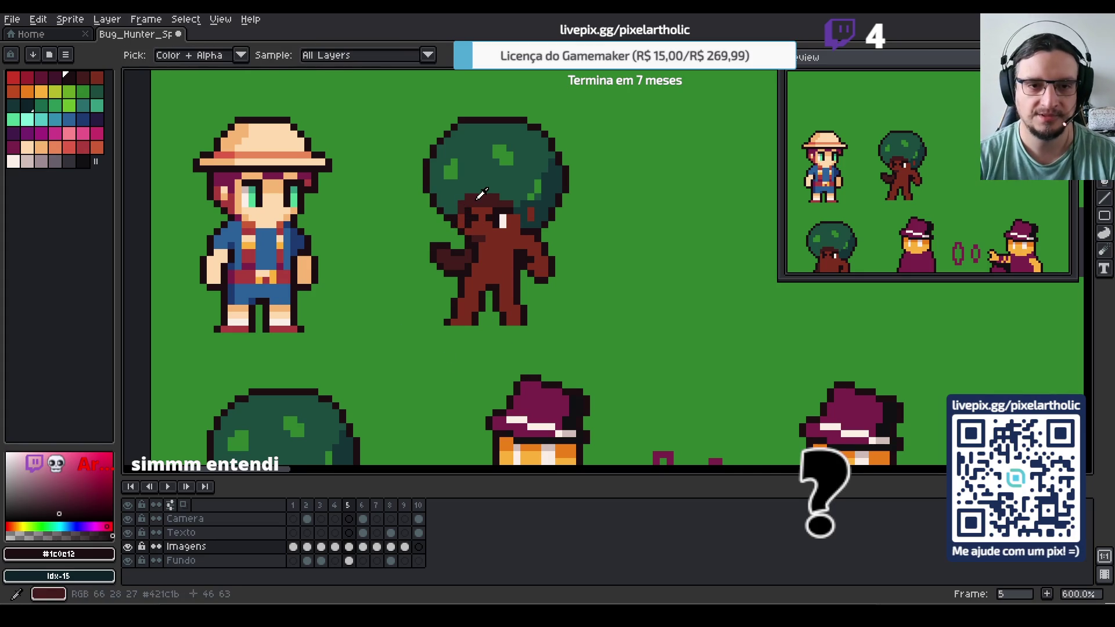
pyautogui.keyDown('alt'); pyautogui.click(482, 197); pyautogui.keyUp('alt')
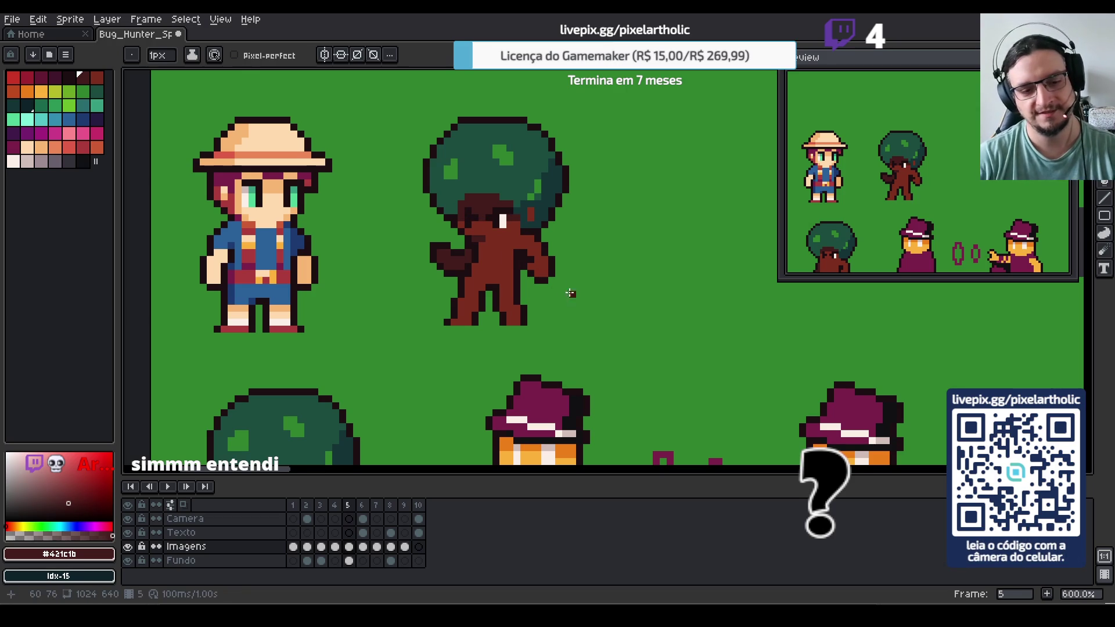
pyautogui.press('i')
pyautogui.press('b')
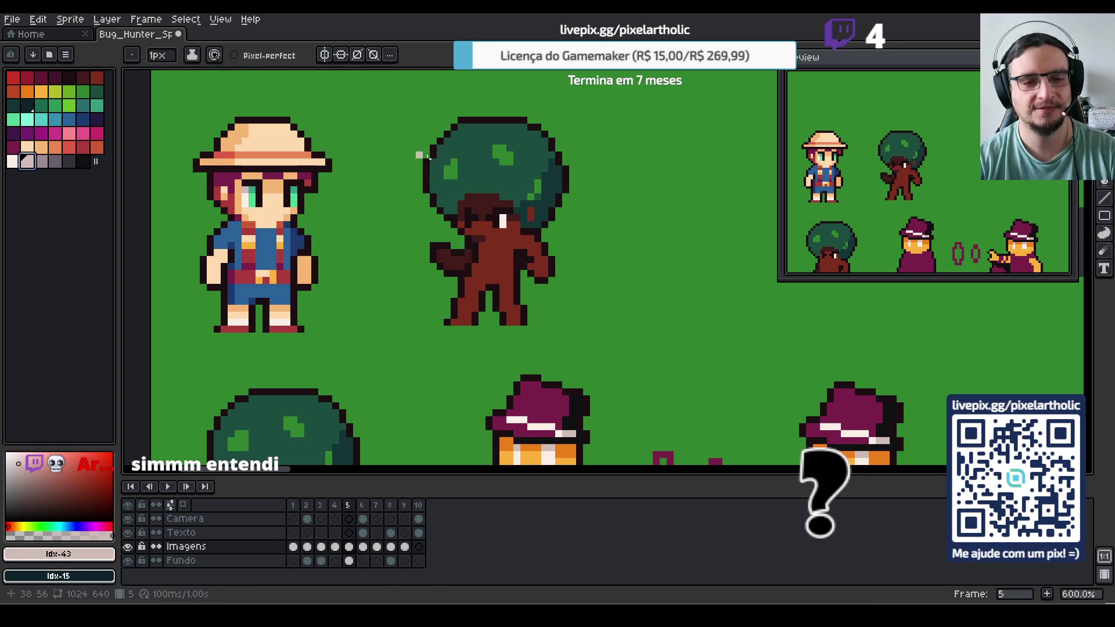
pyautogui.keyDown('alt'); pyautogui.click(503, 221); pyautogui.keyUp('alt')
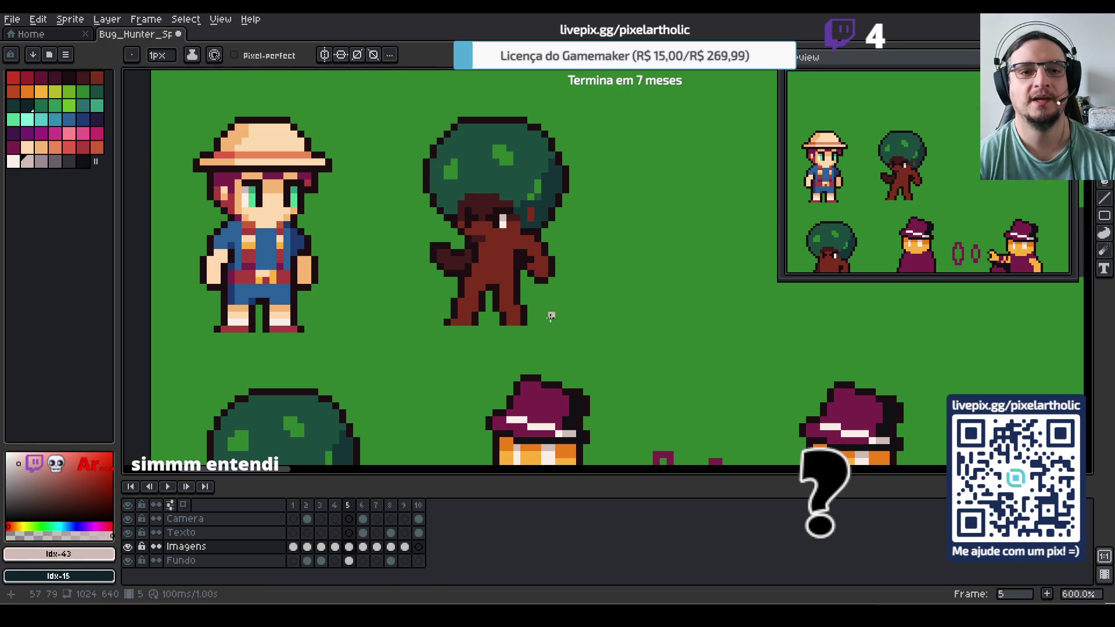
pyautogui.press('i')
pyautogui.click(481, 235)
pyautogui.press('b')
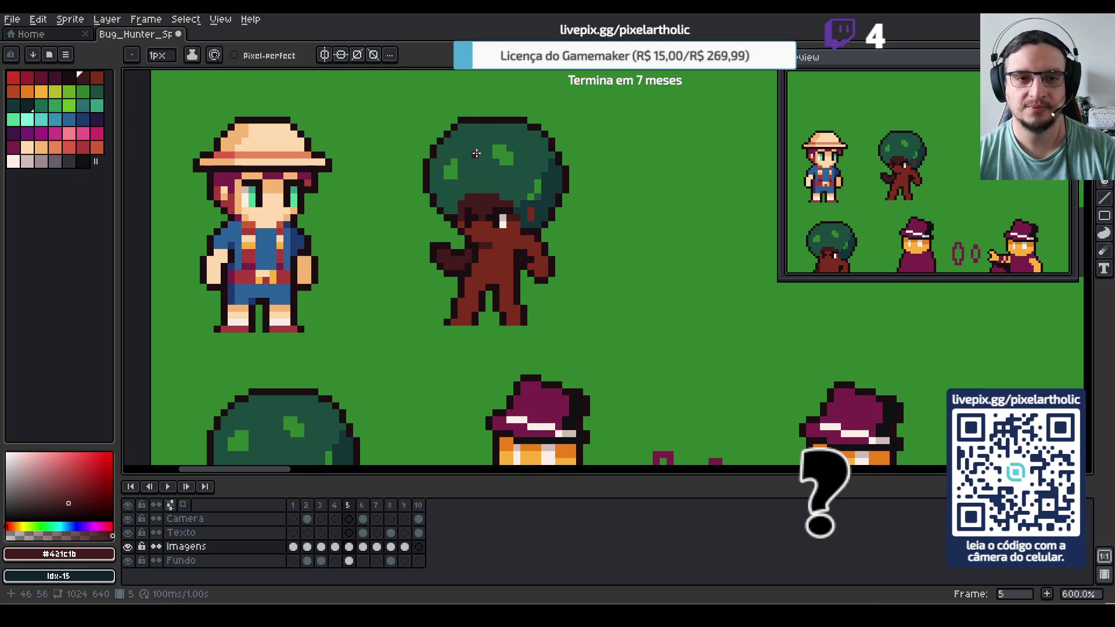
# Eyedrop the outline #1c0c12, teal edge and mid green #1c4d3f, ending on light green #31832F
pyautogui.press('alt')
pyautogui.keyDown('alt'); pyautogui.click(471, 122); pyautogui.keyUp('alt')
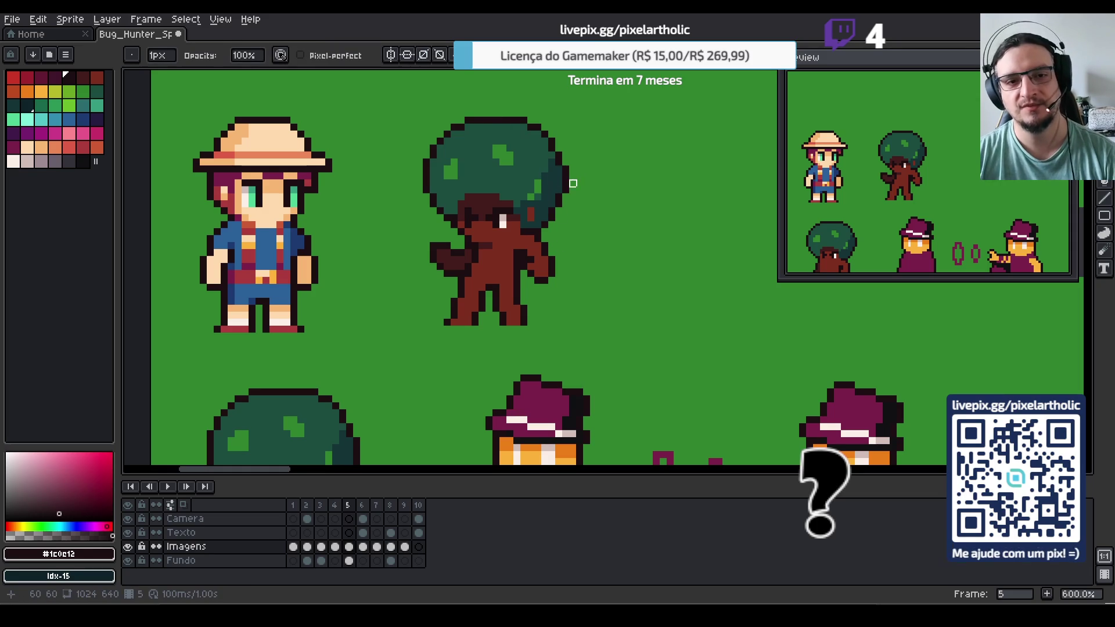
pyautogui.press('e')
pyautogui.keyDown('alt'); pyautogui.click(557, 163); pyautogui.keyUp('alt')
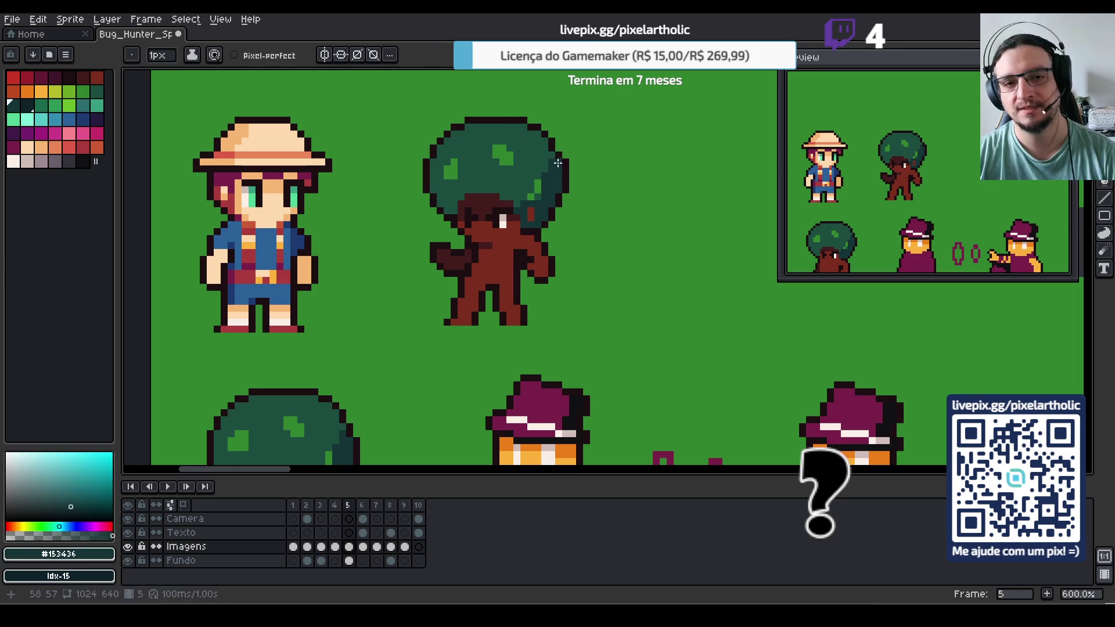
pyautogui.keyDown('alt'); pyautogui.click(559, 155); pyautogui.keyUp('alt')
pyautogui.keyDown('alt'); pyautogui.click(551, 146); pyautogui.keyUp('alt')
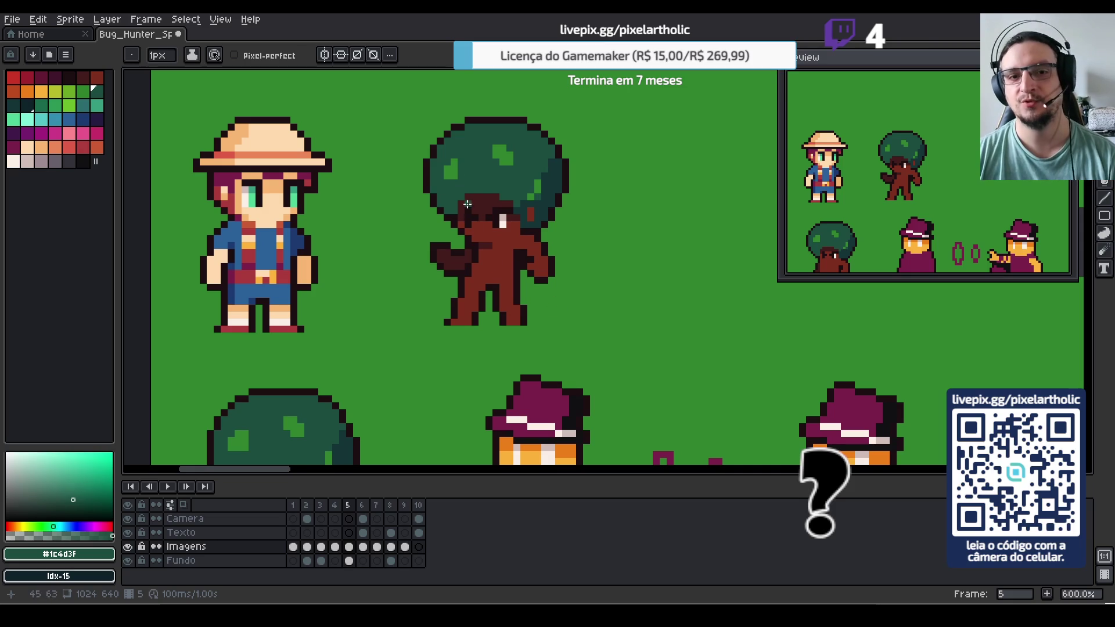
pyautogui.keyDown('alt'); pyautogui.click(457, 172); pyautogui.keyUp('alt')
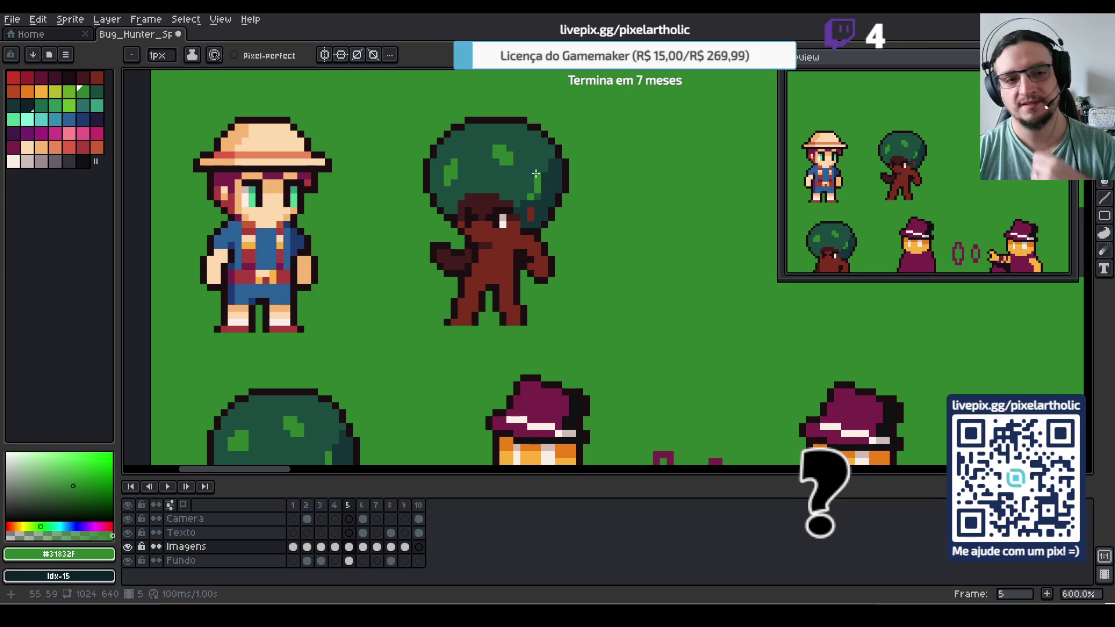
# Darken two light canopy pixels with dark teal #153436, then resample teal and mid green #1c4d3f
pyautogui.scroll(-2, 537, 206)
pyautogui.scroll(-1, 540, 207)
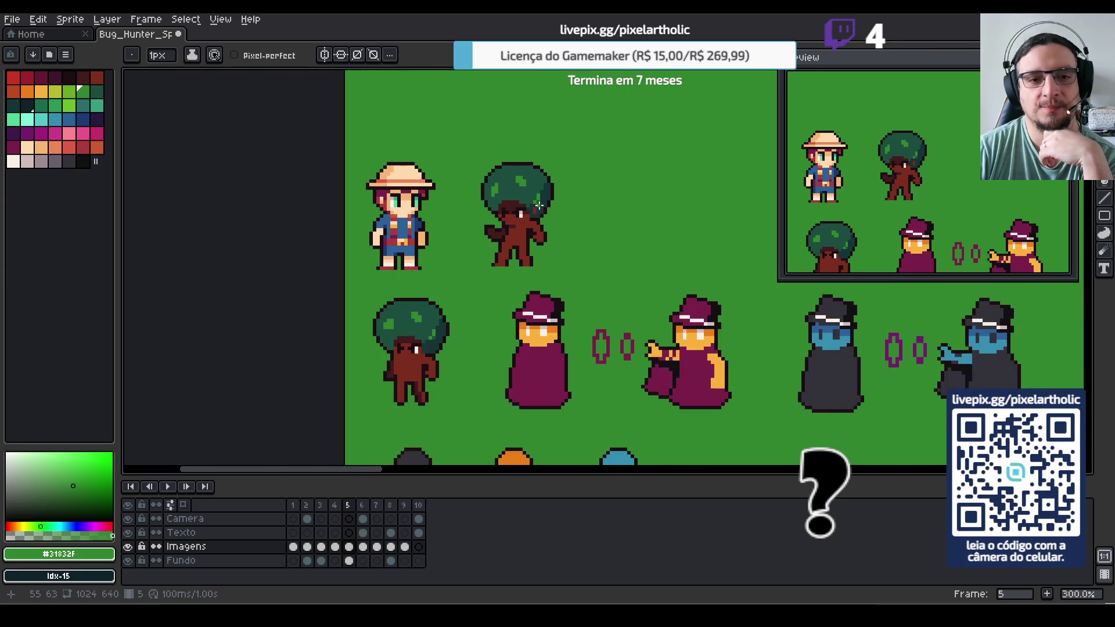
pyautogui.scroll(-1, 537, 206)
pyautogui.scroll(2, 522, 197)
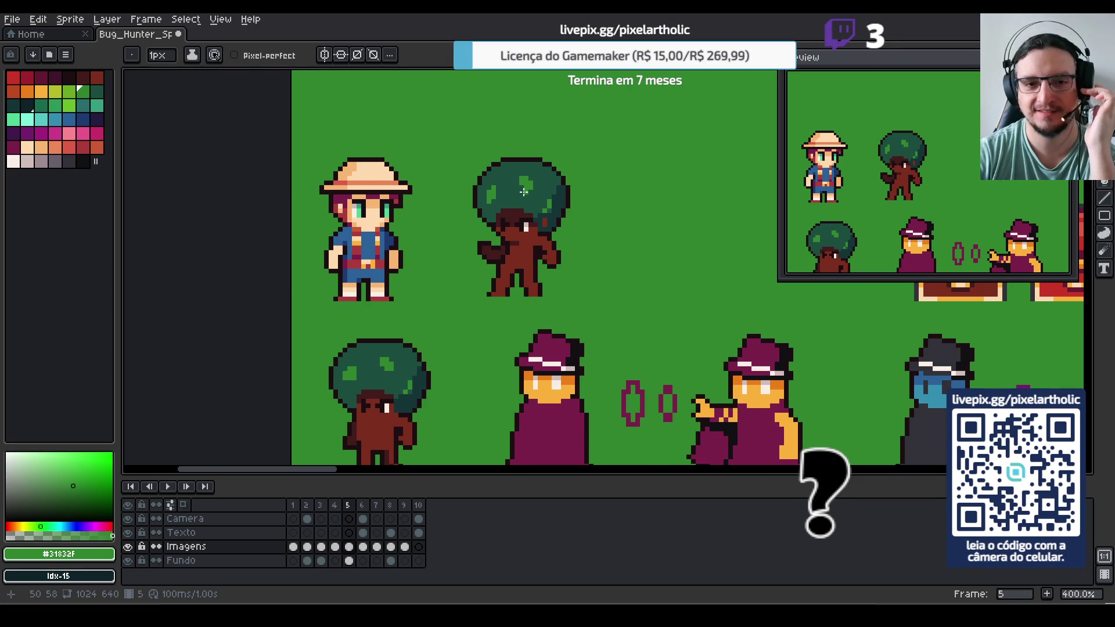
pyautogui.scroll(1, 523, 191)
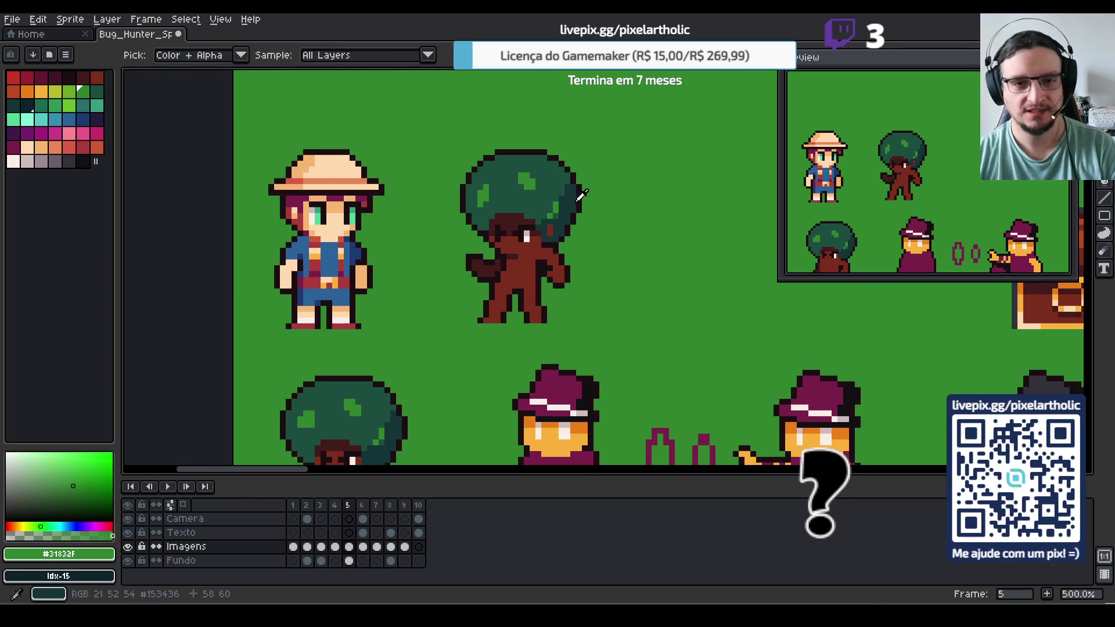
pyautogui.keyDown('alt'); pyautogui.click(567, 174); pyautogui.keyUp('alt')
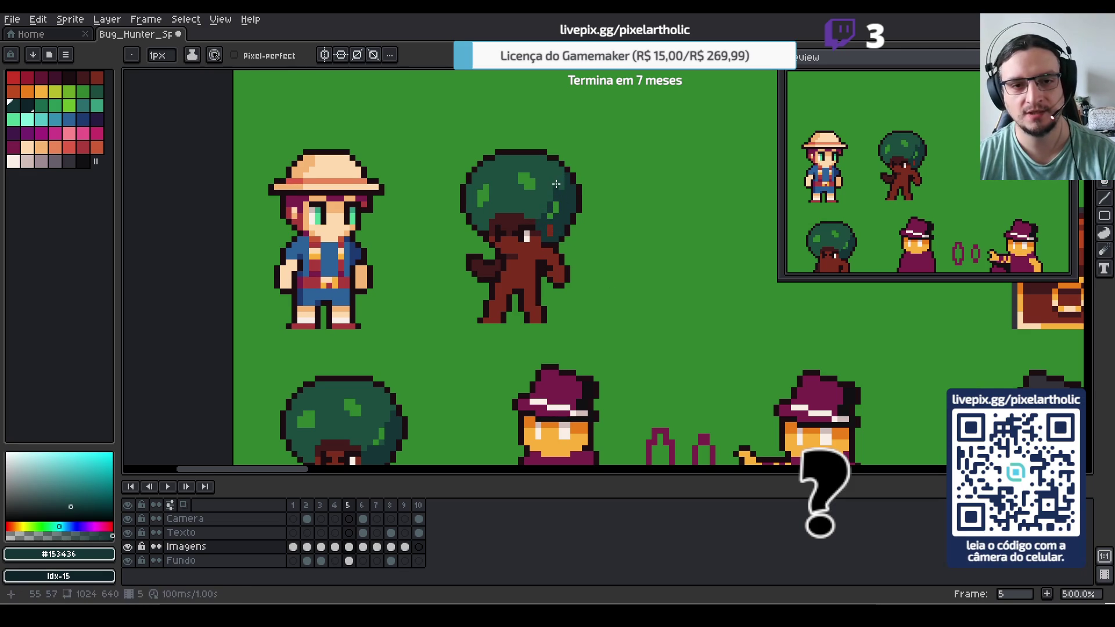
pyautogui.keyDown('alt'); pyautogui.click(563, 206); pyautogui.keyUp('alt')
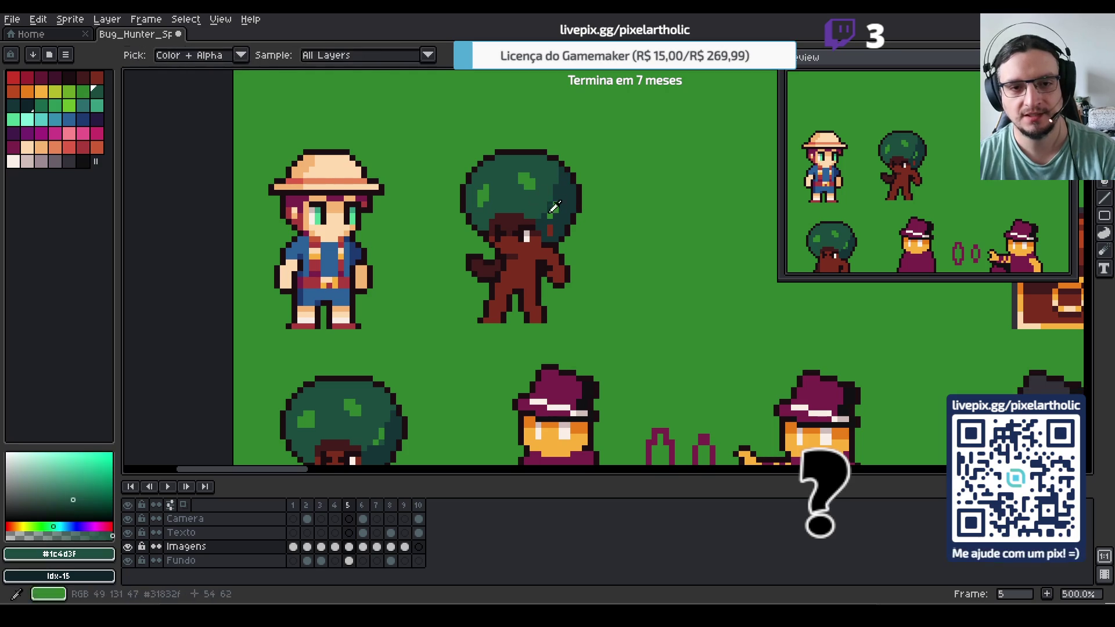
pyautogui.click(552, 217)
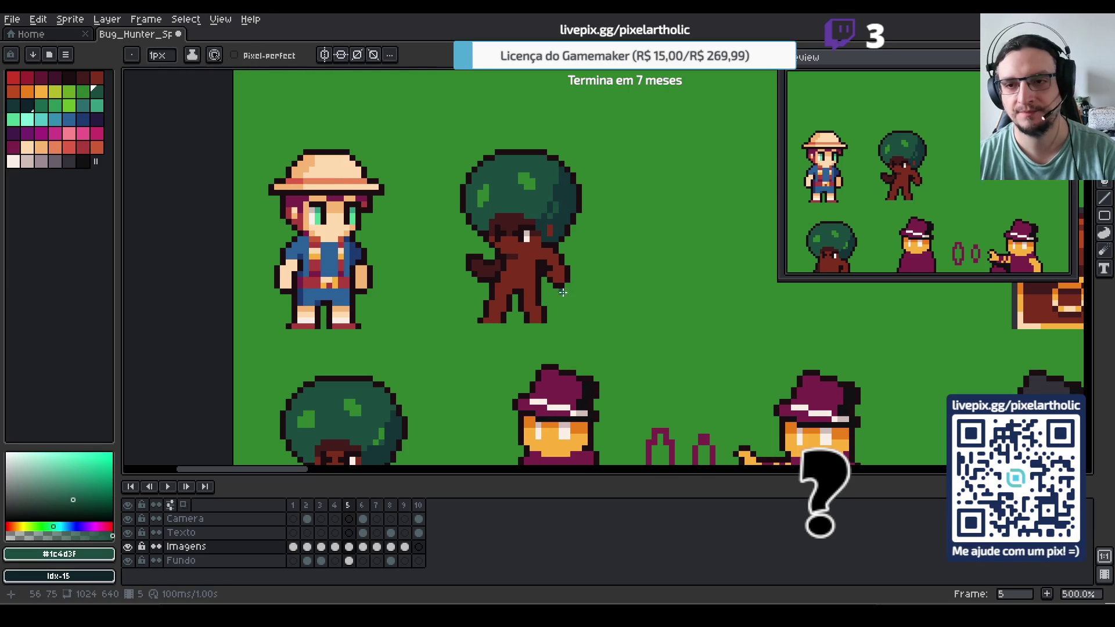
pyautogui.keyDown('alt'); pyautogui.click(552, 216); pyautogui.keyUp('alt')
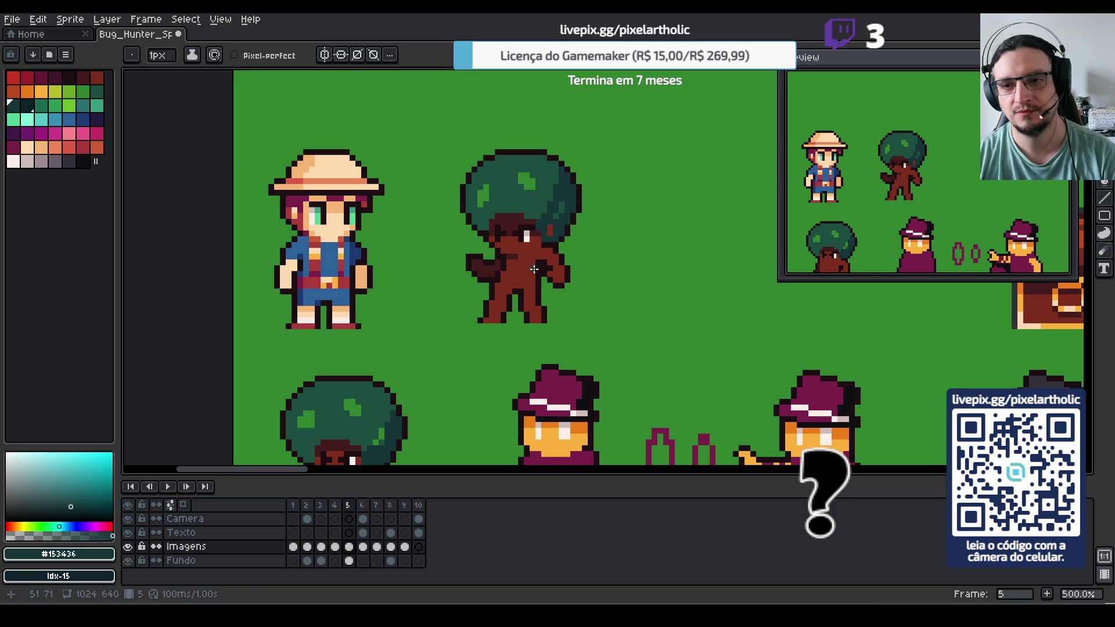
pyautogui.keyDown('alt'); pyautogui.click(565, 207); pyautogui.keyUp('alt')
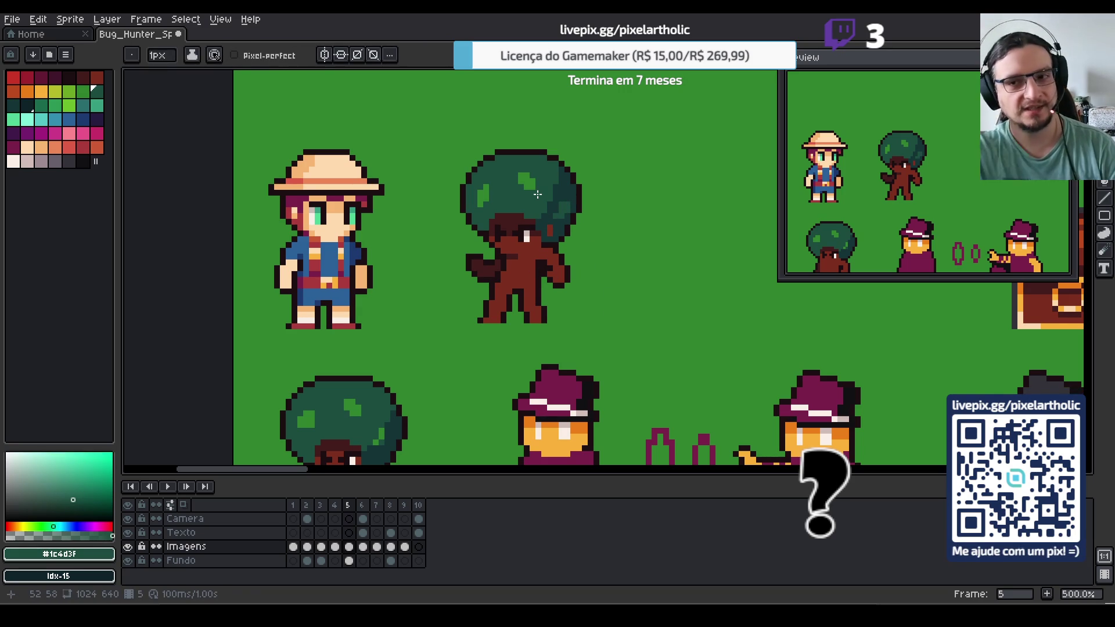
# Try a body-brown #7d2e1e stroke on the canopy, undo it, and save Bug_Hunter_Sprites.aseprite
pyautogui.keyDown('alt'); pyautogui.click(535, 262); pyautogui.keyUp('alt')
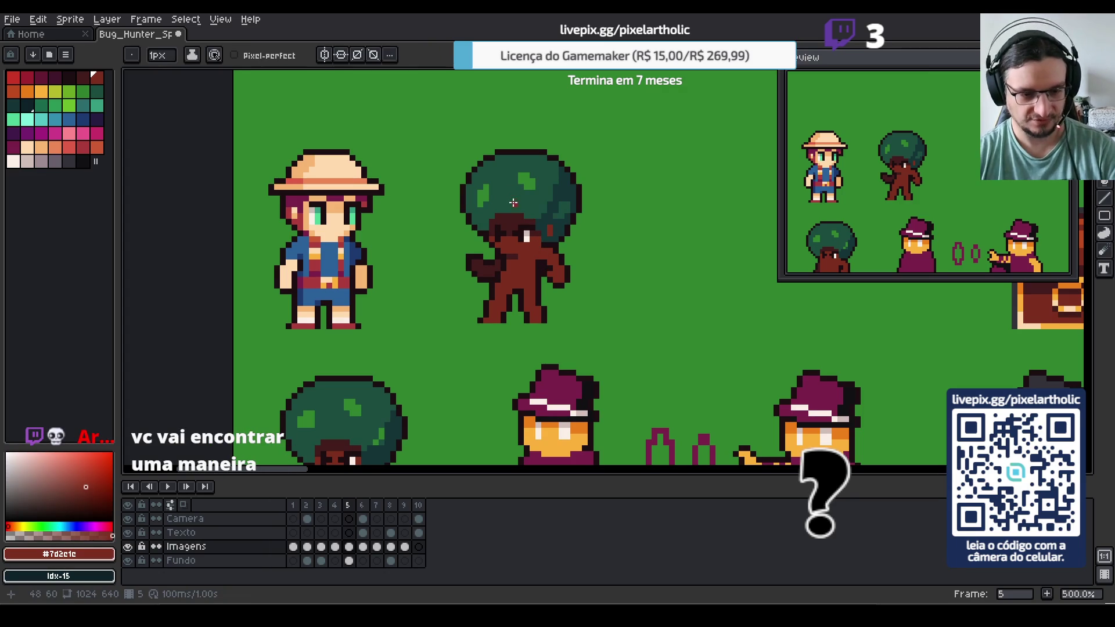
pyautogui.moveTo(499, 182); pyautogui.dragTo(512, 193)
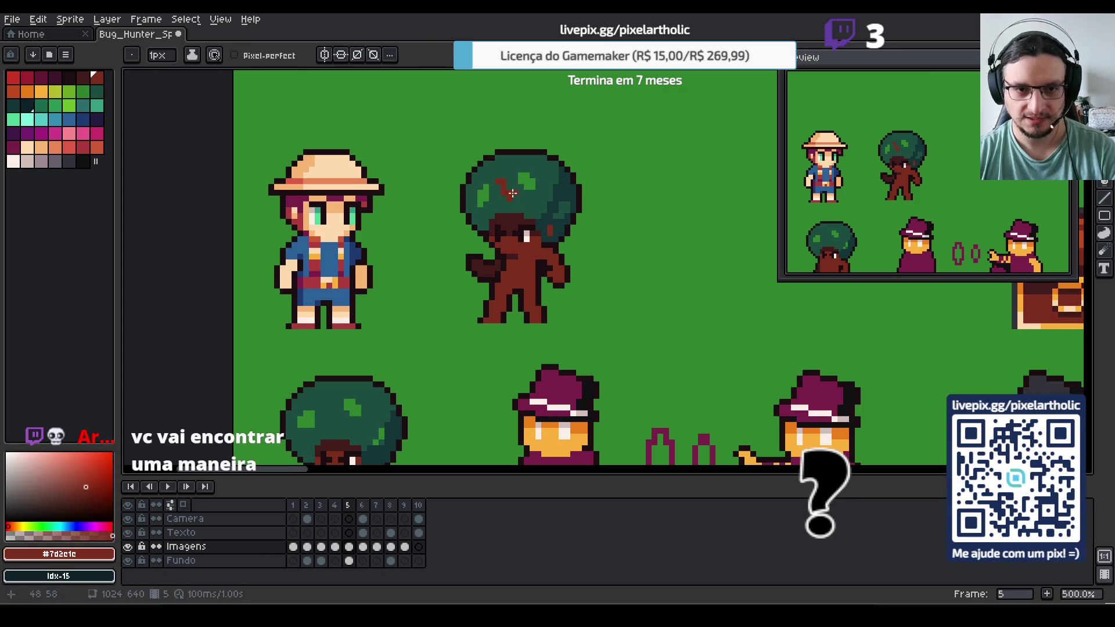
pyautogui.hotkey('ctrl', 'z')
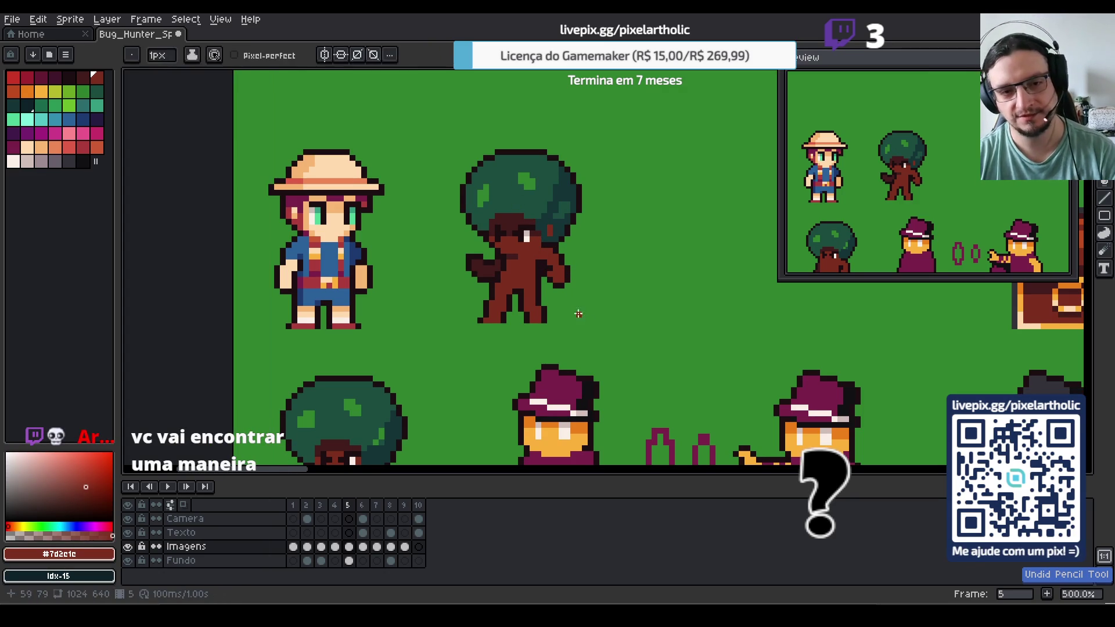
pyautogui.hotkey('ctrl', 's')
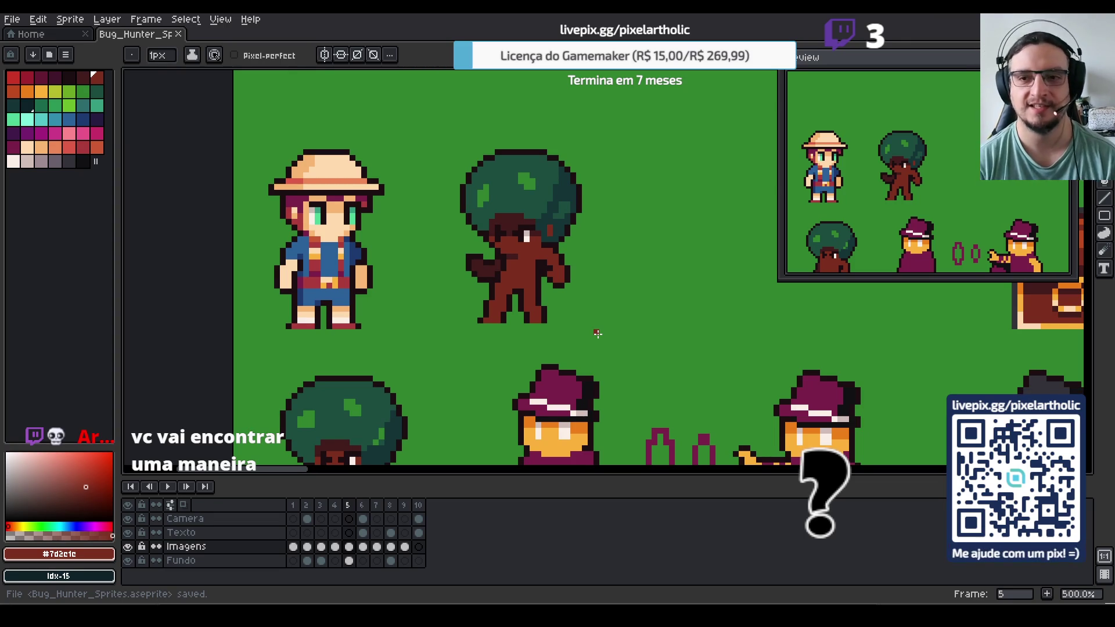
pyautogui.scroll(-2, 593, 265)
# Duplicate the tree enemy by selecting it and dragging a copy to its right
pyautogui.scroll(-1, 593, 266)
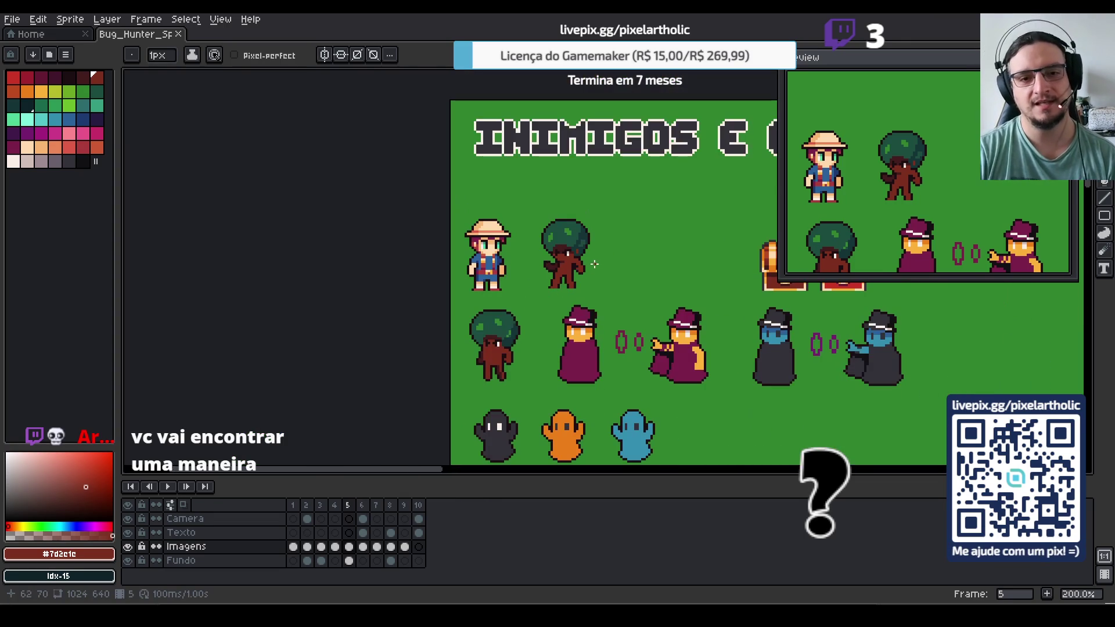
pyautogui.scroll(3, 604, 280)
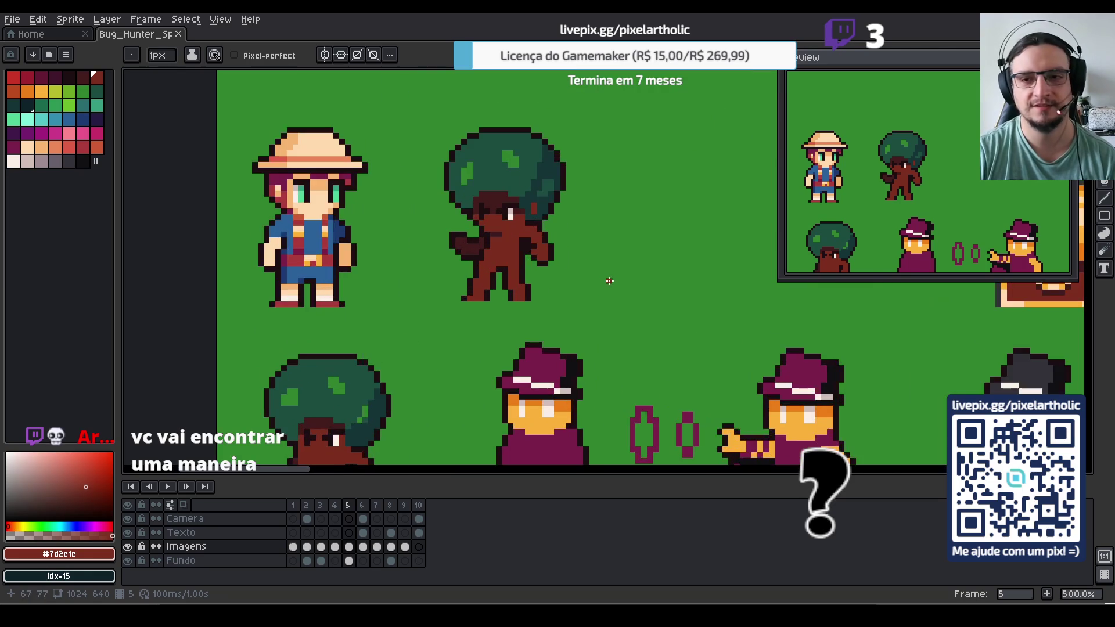
pyautogui.scroll(-1, 604, 281)
pyautogui.scroll(1, 604, 282)
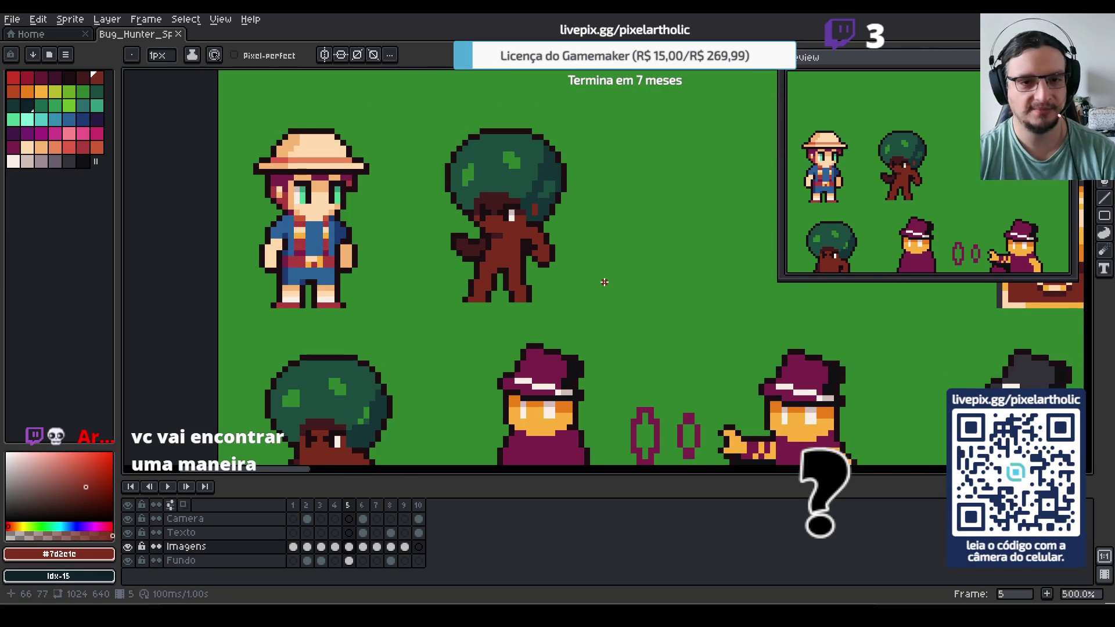
pyautogui.press('m')
pyautogui.hscroll(4, 523, 267)
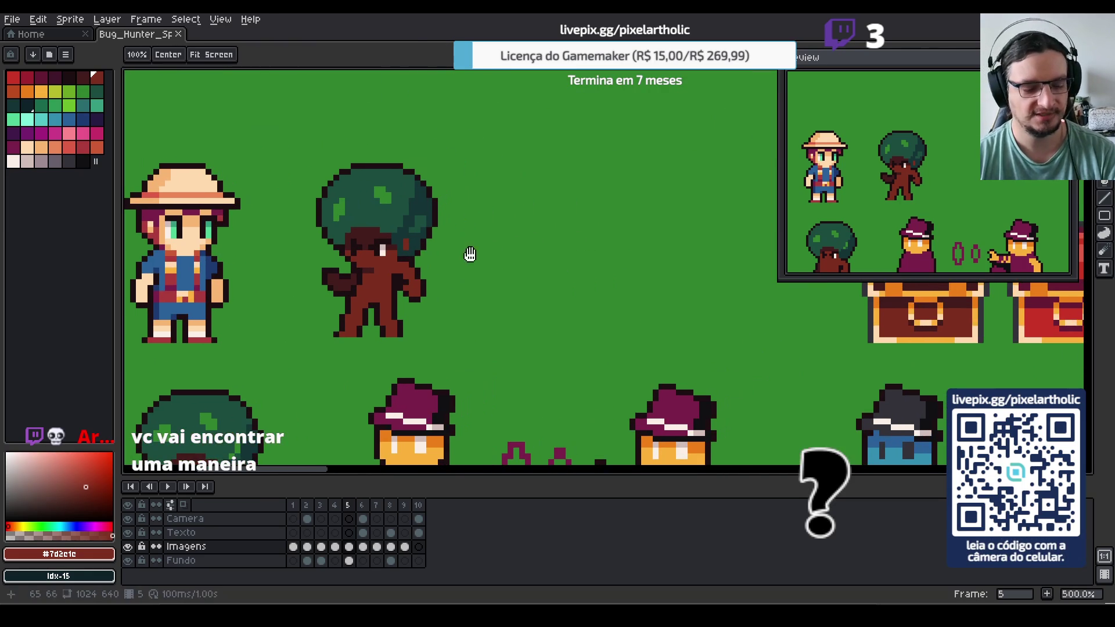
pyautogui.moveTo(286, 157); pyautogui.dragTo(486, 336)
pyautogui.moveTo(374, 255); pyautogui.dragTo(545, 253)
pyautogui.hotkey('ctrl', 'd')
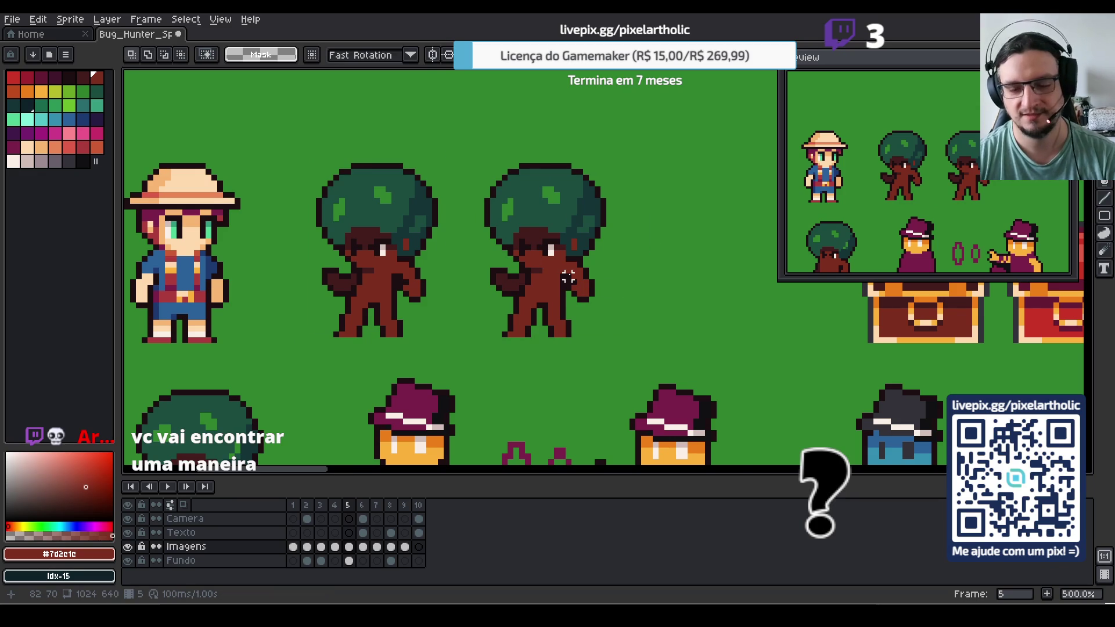
# Draw a peach waistband and a white line across the copied tree's shorts
pyautogui.scroll(1, 567, 278)
pyautogui.click(27, 147)
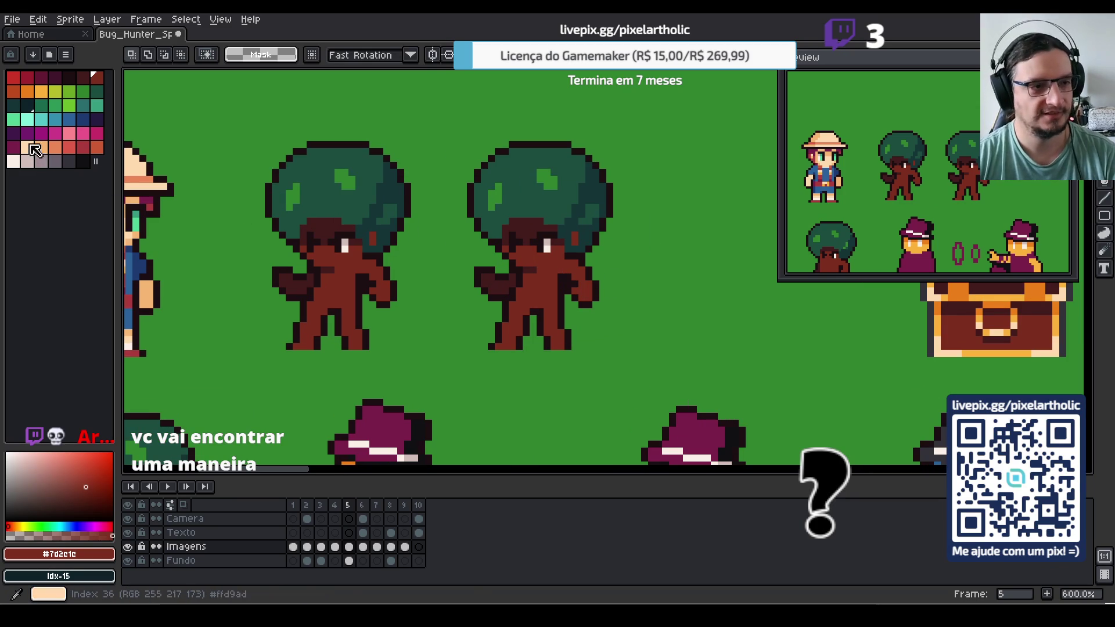
pyautogui.press('b')
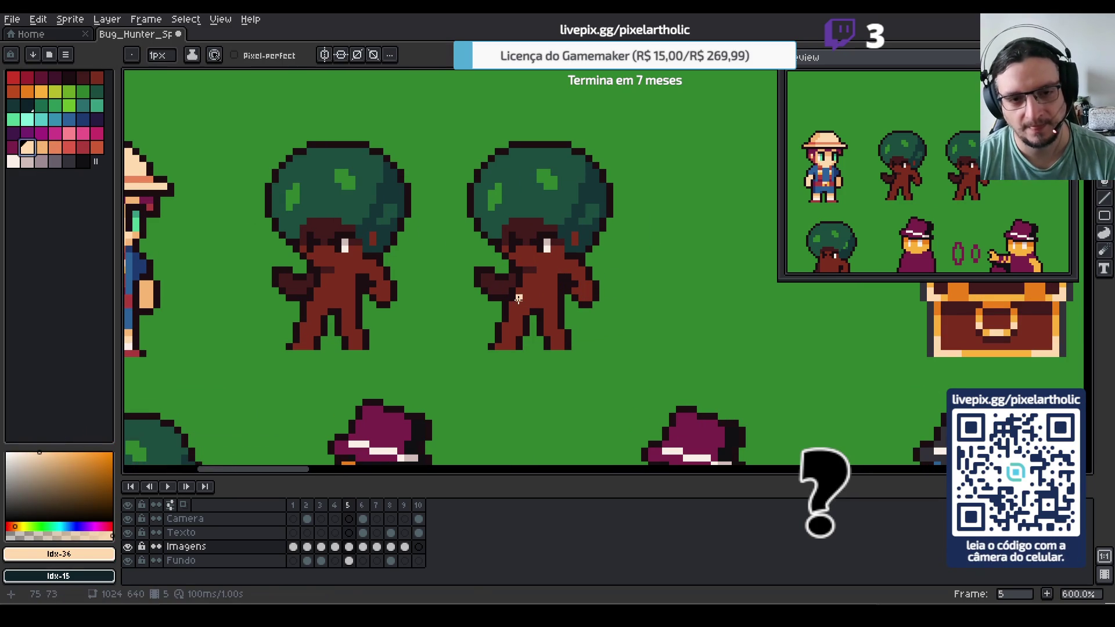
pyautogui.moveTo(517, 305)
pyautogui.mouseDown()
pyautogui.moveTo(555, 305)
pyautogui.moveTo(517, 316)
pyautogui.moveTo(548, 312)
pyautogui.moveTo(552, 325)
pyautogui.moveTo(554, 311)
pyautogui.mouseUp()
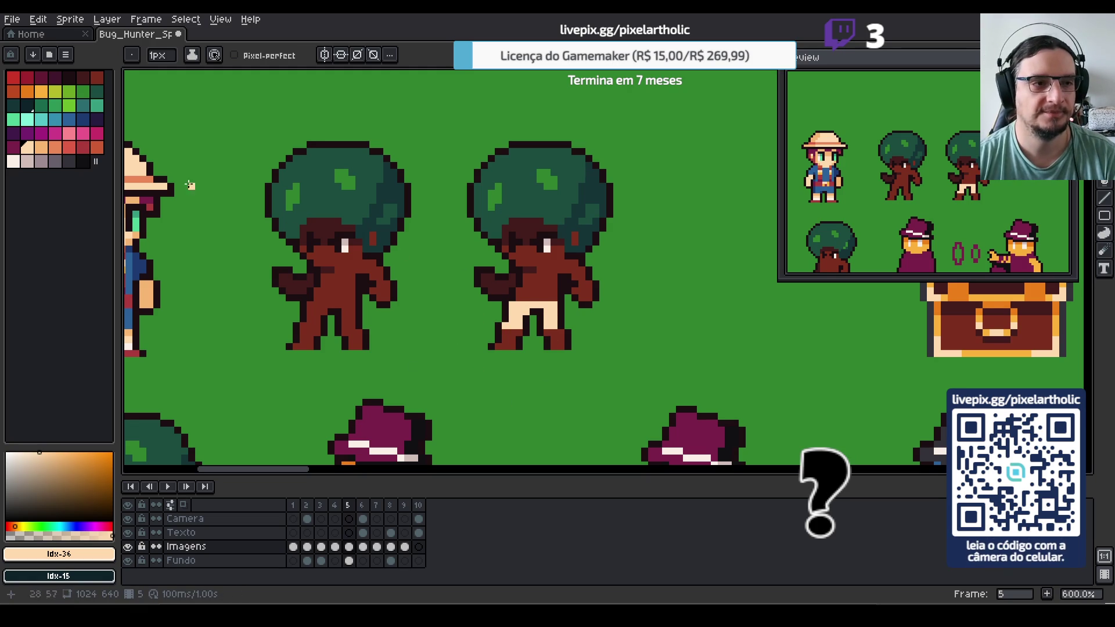
pyautogui.click(13, 162)
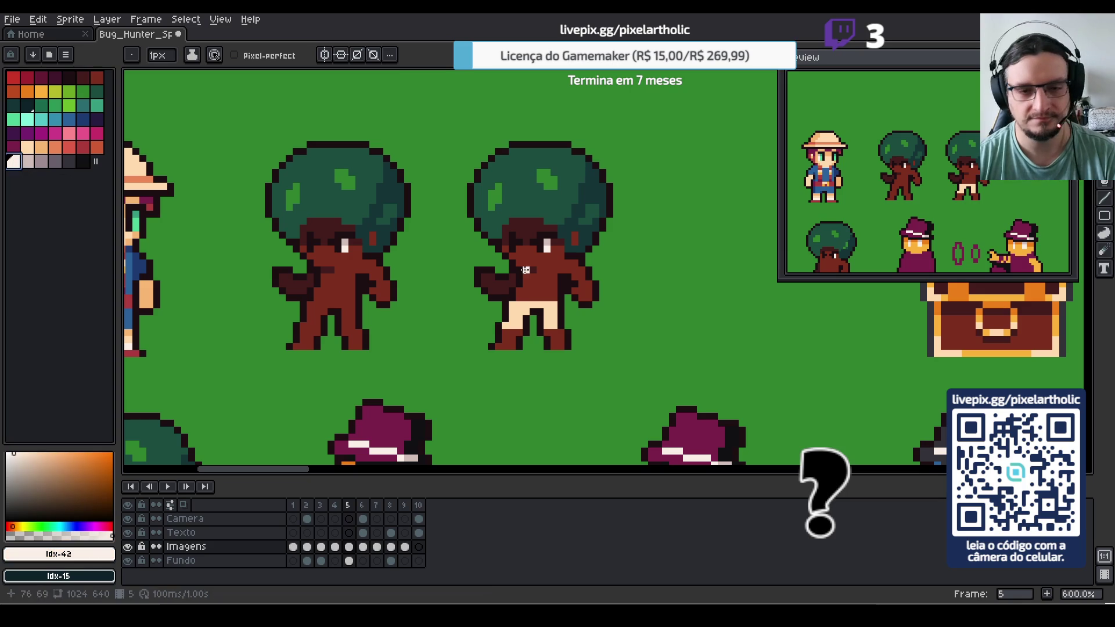
pyautogui.moveTo(518, 298); pyautogui.dragTo(553, 297)
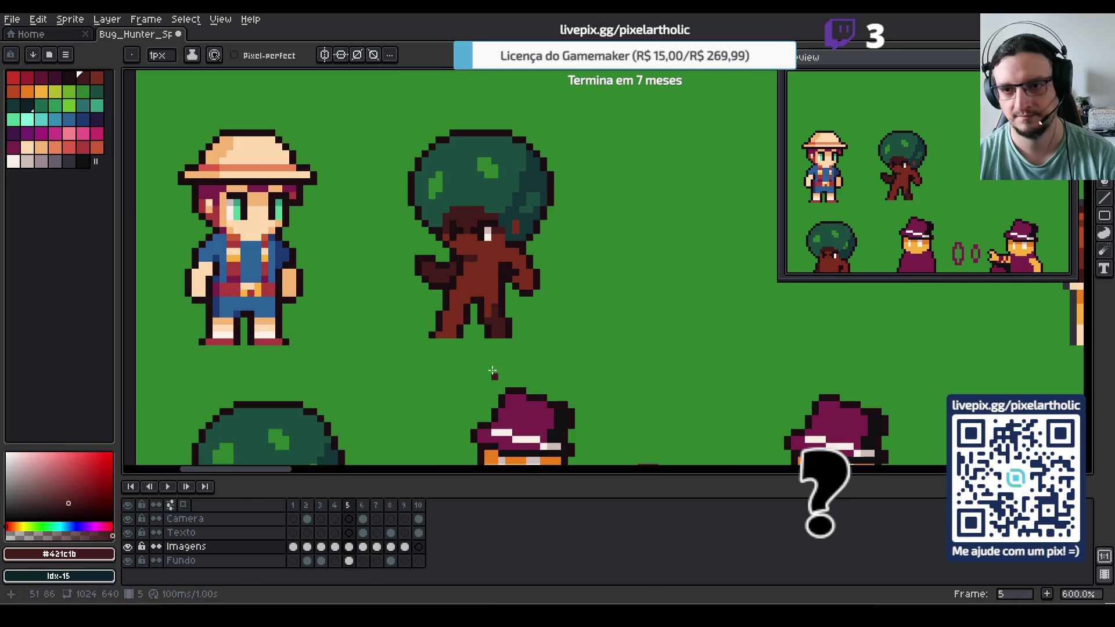
# Sample the tree's body colour, then its green and dark green foliage colours
pyautogui.keyDown('alt'); pyautogui.click(492, 305); pyautogui.keyUp('alt')
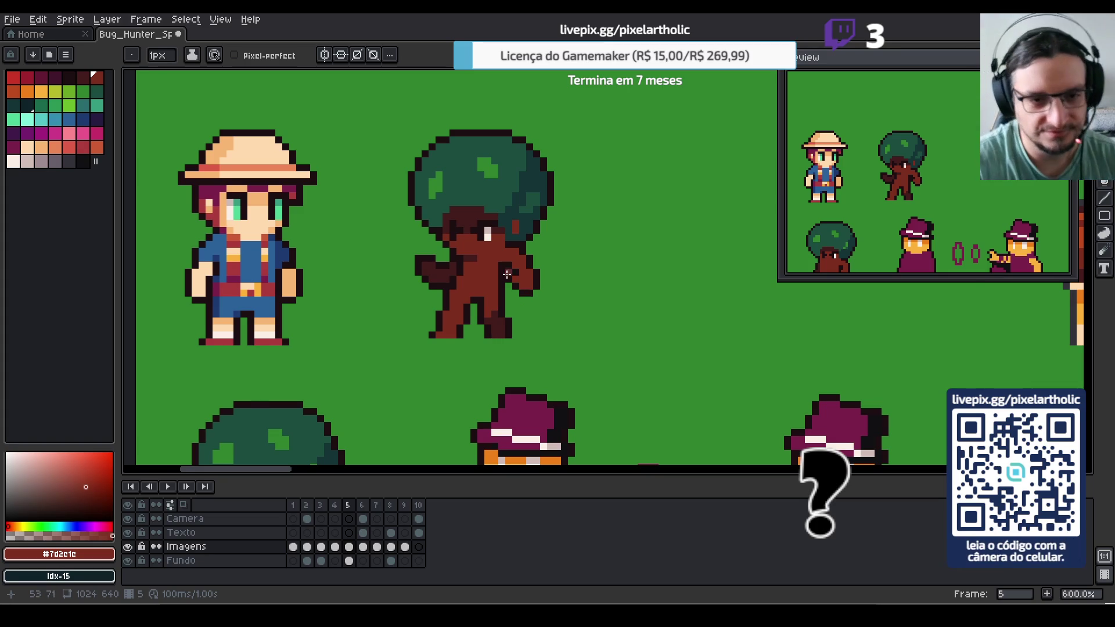
pyautogui.scroll(-4, 499, 272)
pyautogui.scroll(1, 497, 270)
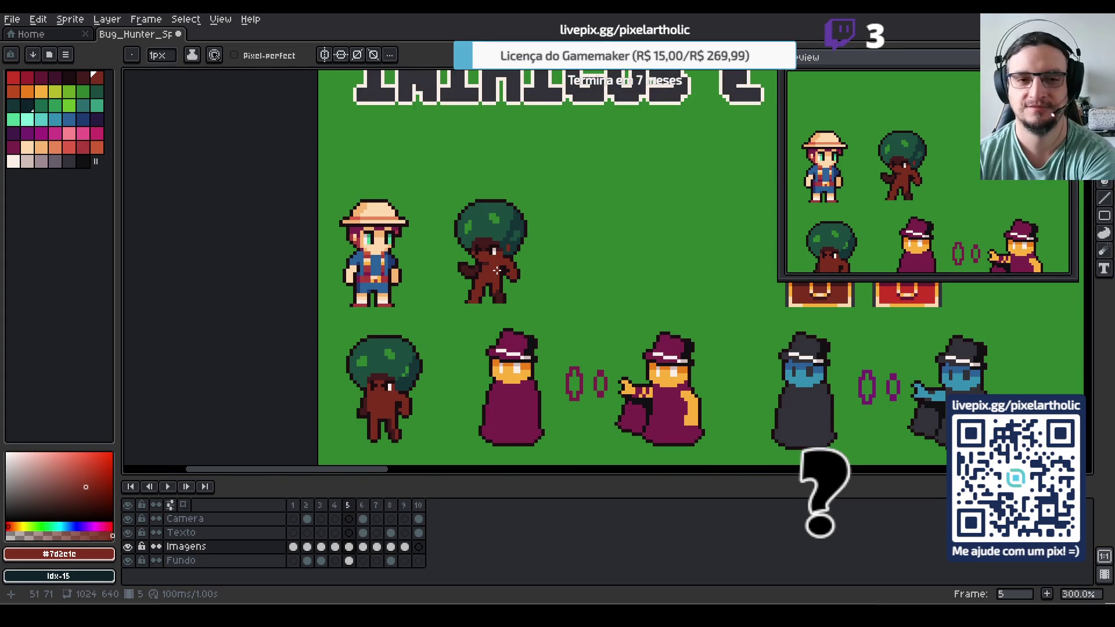
pyautogui.scroll(1, 498, 271)
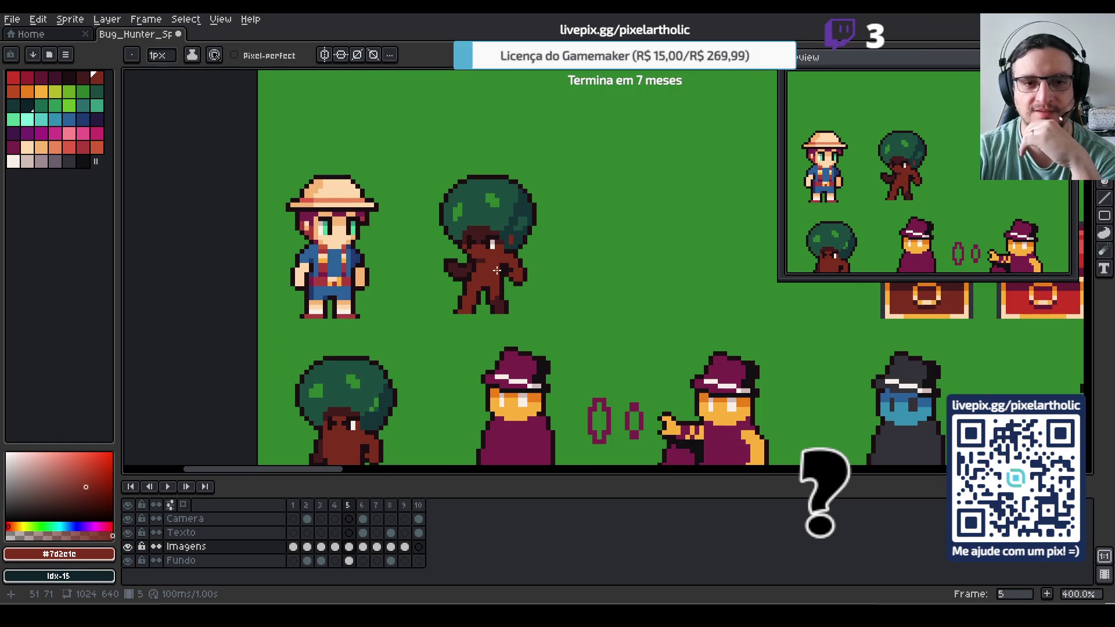
pyautogui.keyDown('alt'); pyautogui.click(486, 197); pyautogui.keyUp('alt')
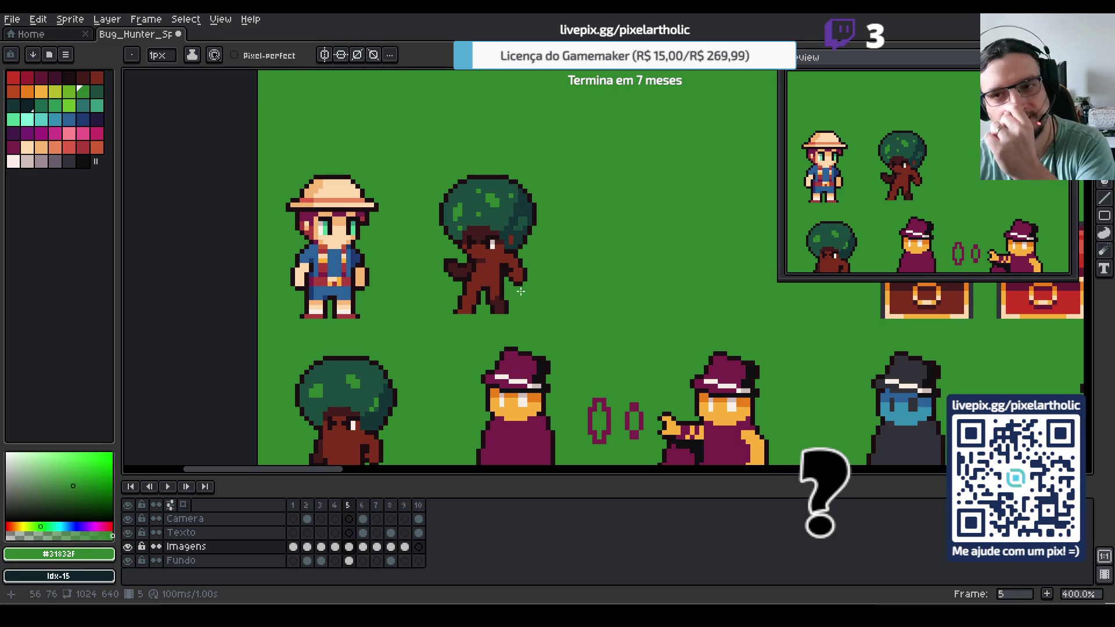
pyautogui.keyDown('alt'); pyautogui.click(480, 215); pyautogui.keyUp('alt')
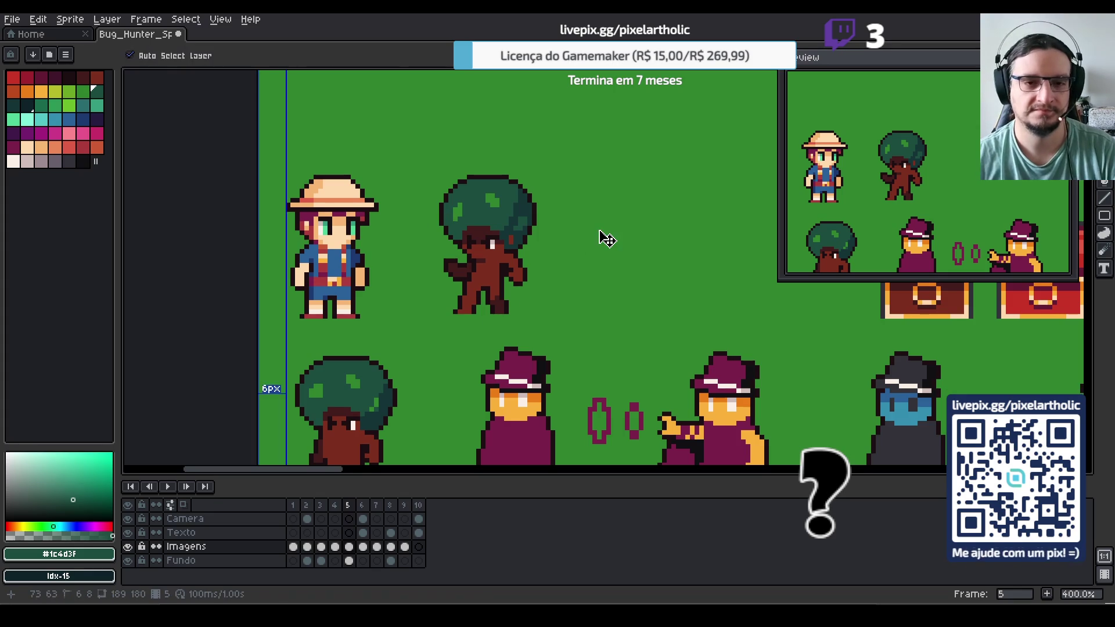
# Save Bug_Hunter_Sprites.aseprite and pan the view to the top row of characters
pyautogui.hotkey('ctrl', 's')
pyautogui.scroll(-1, 625, 261)
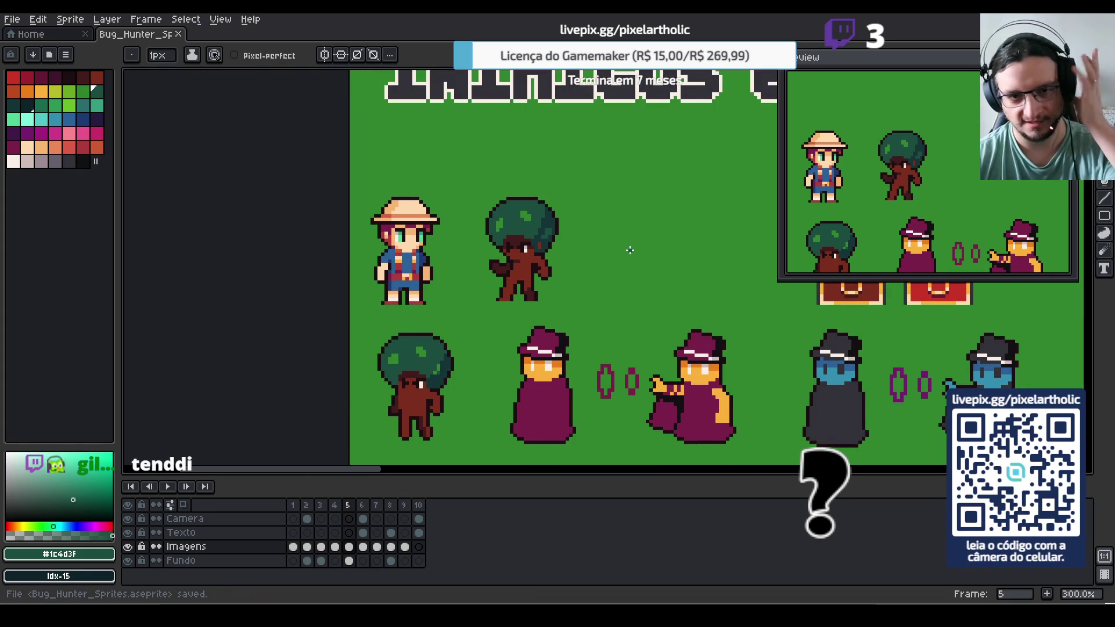
pyautogui.press('h')
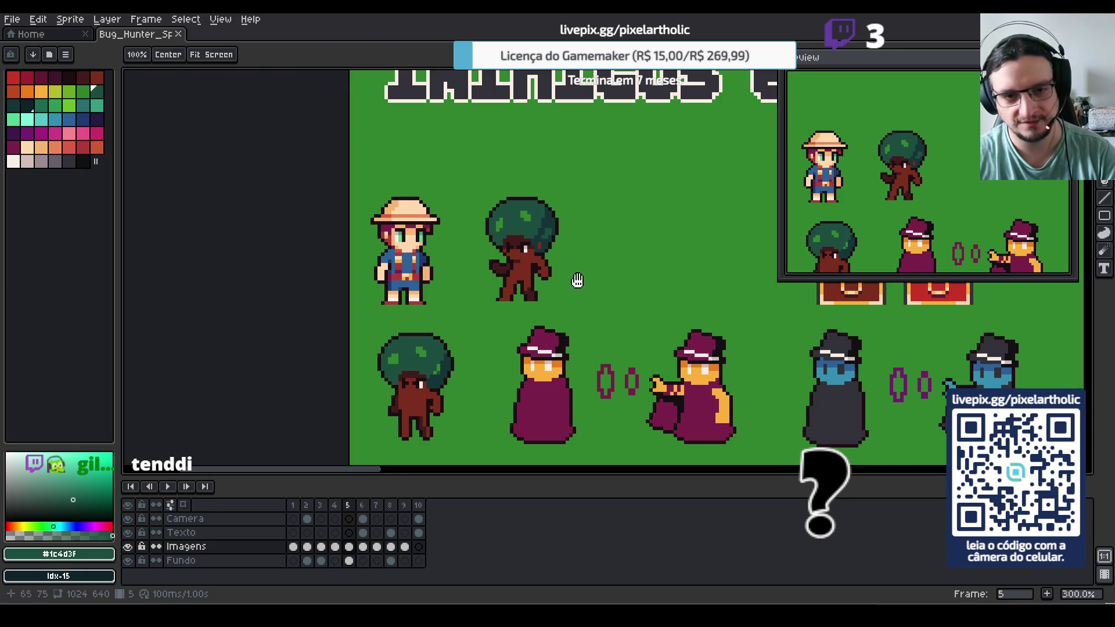
pyautogui.moveTo(577, 281)
pyautogui.mouseDown()
pyautogui.moveTo(538, 256)
pyautogui.moveTo(489, 264)
pyautogui.mouseUp()
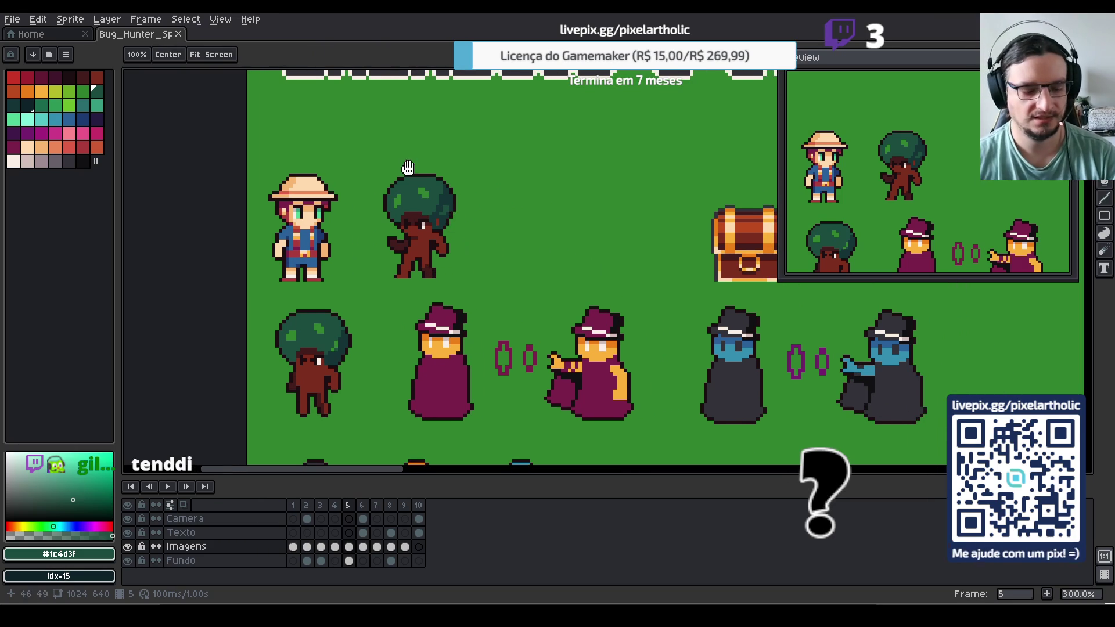
pyautogui.press('m')
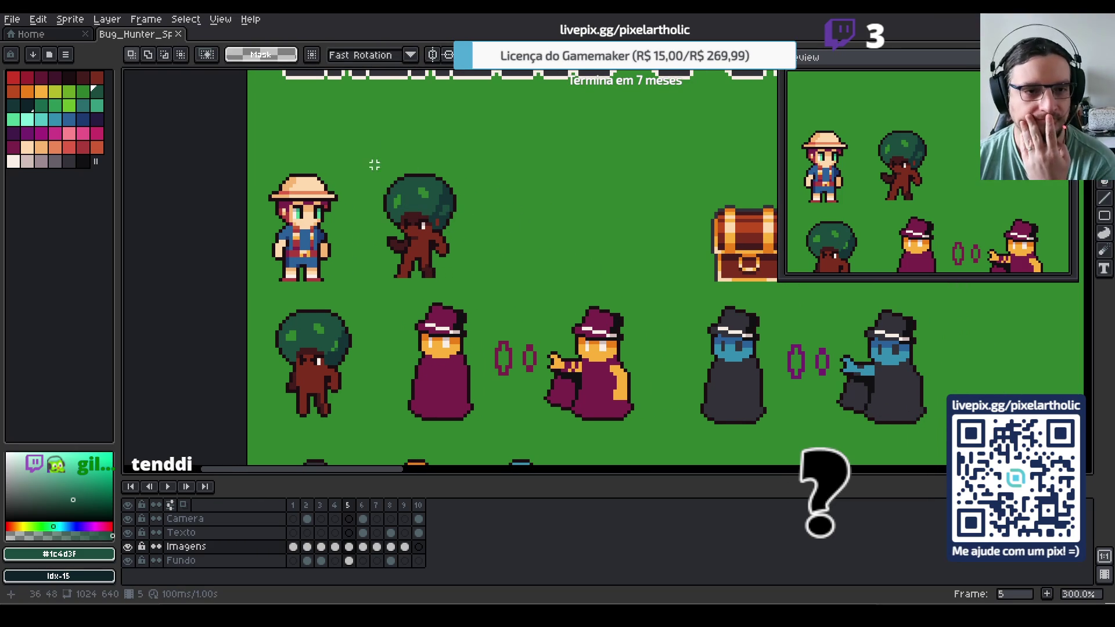
# Duplicate the dark tree enemy and drop the copy to the right of the original
pyautogui.moveTo(367, 148); pyautogui.dragTo(468, 279)
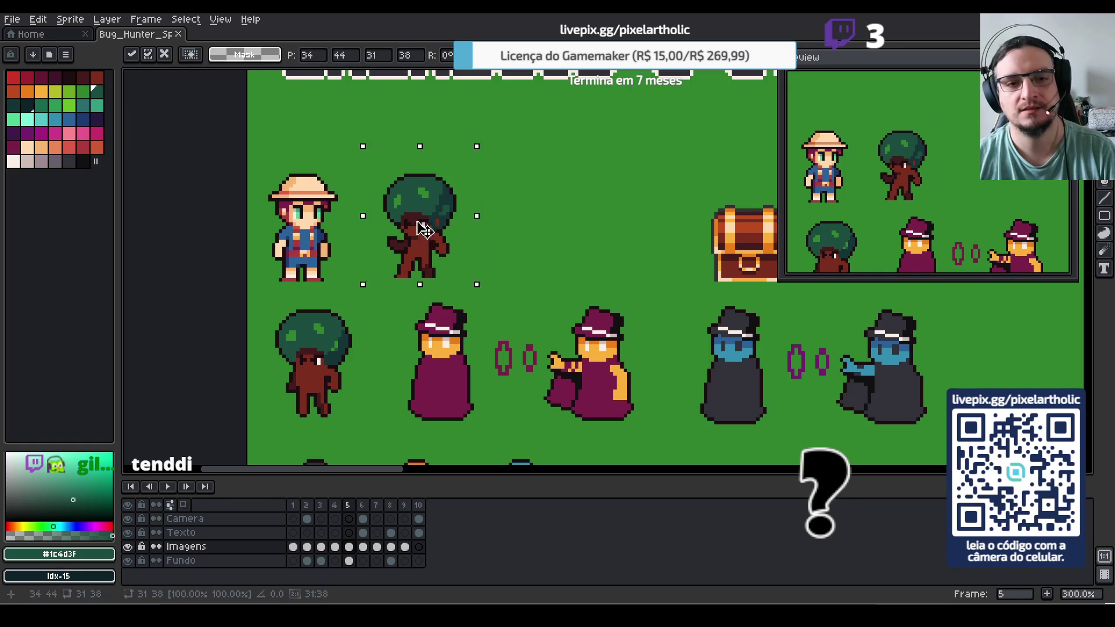
pyautogui.moveTo(415, 228)
pyautogui.mouseDown()
pyautogui.moveTo(544, 228)
pyautogui.moveTo(535, 228)
pyautogui.mouseUp()
pyautogui.click(593, 254)
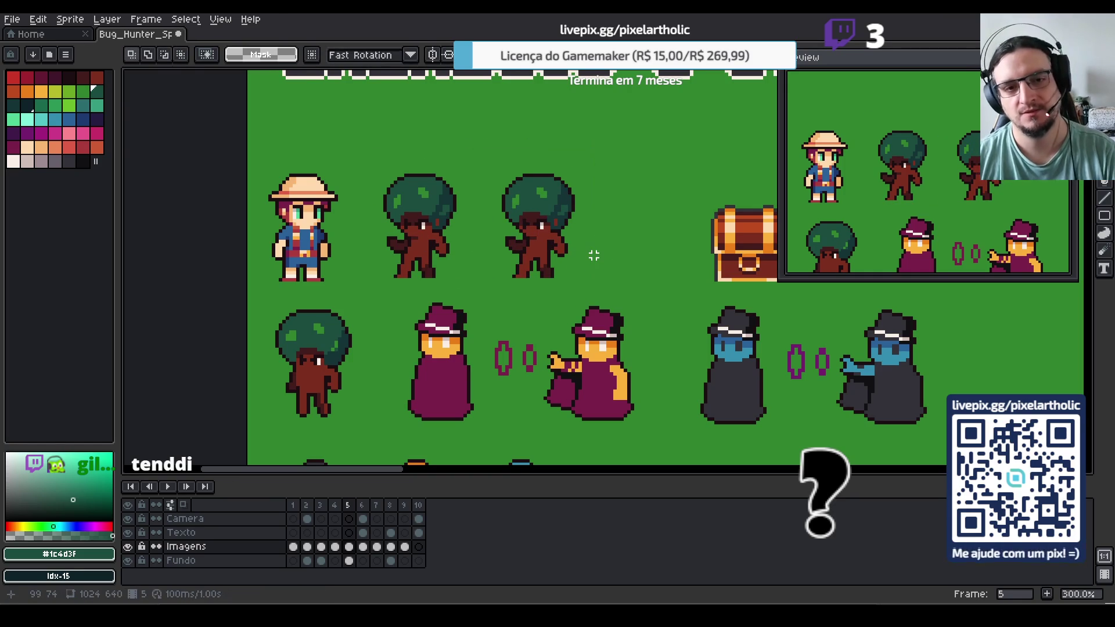
pyautogui.scroll(1, 593, 254)
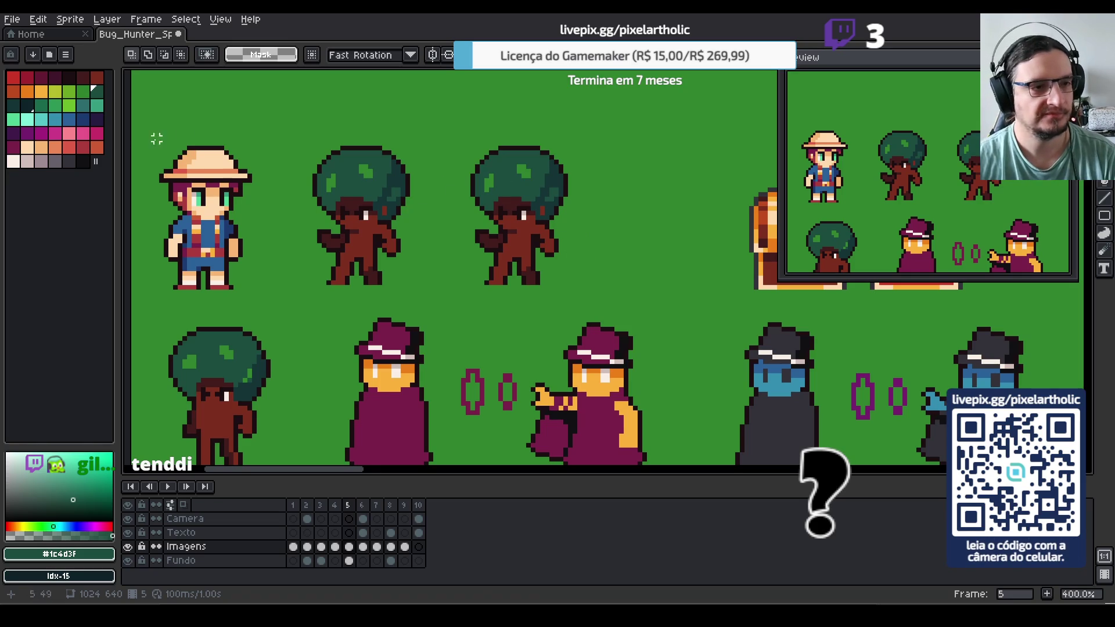
# Select the copied tree and fill its body orange-brown with the Paint Bucket
pyautogui.click(16, 92)
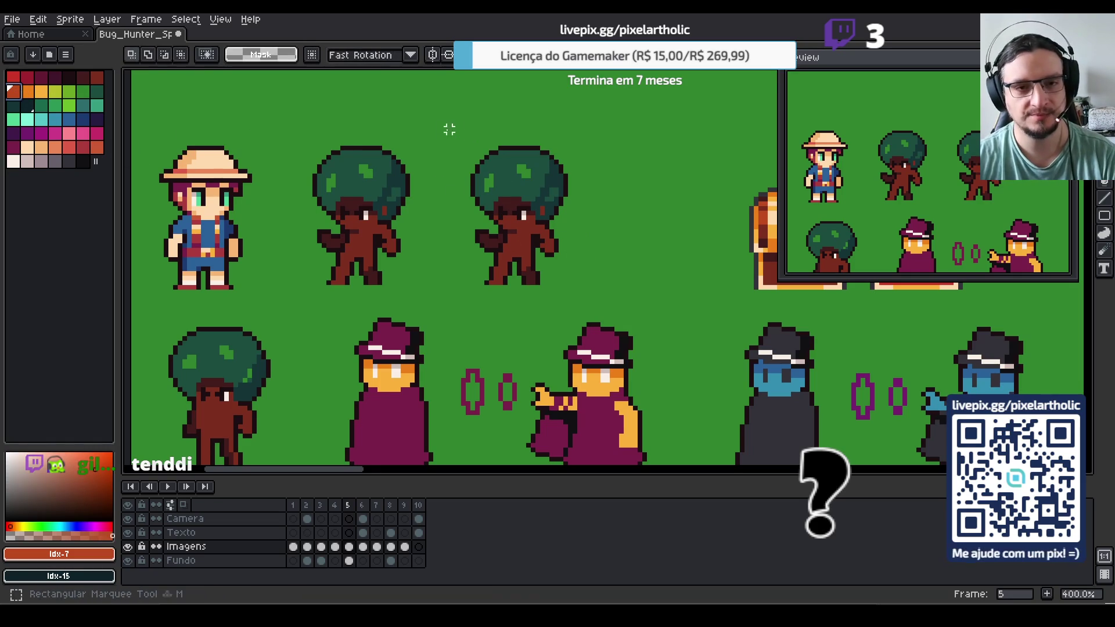
pyautogui.moveTo(435, 125)
pyautogui.mouseDown()
pyautogui.moveTo(580, 294)
pyautogui.moveTo(607, 301)
pyautogui.mouseUp()
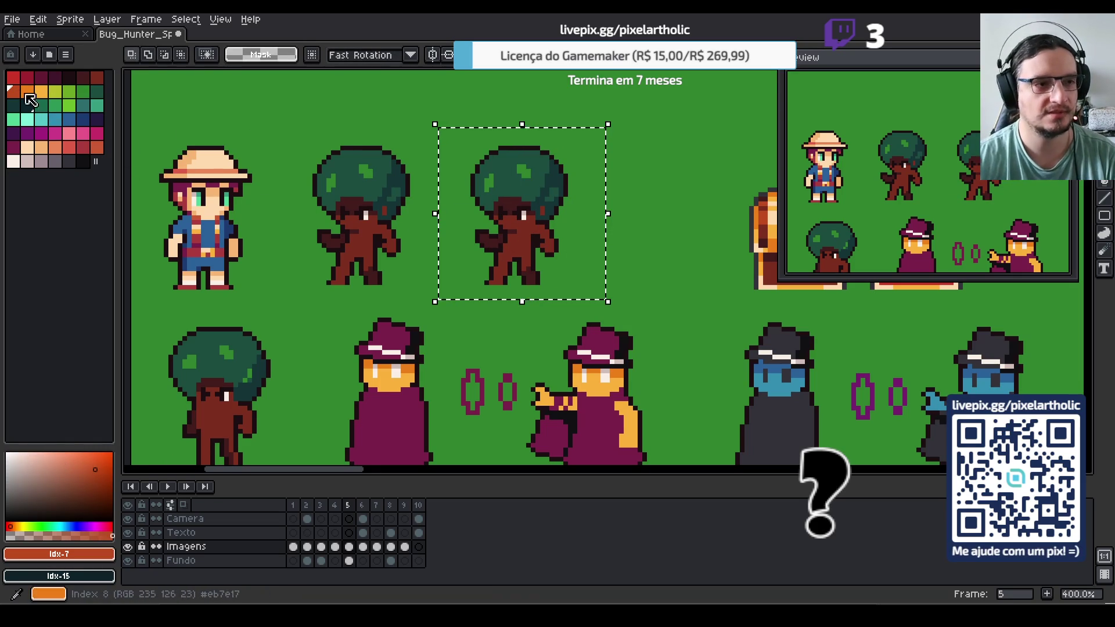
pyautogui.press('w')
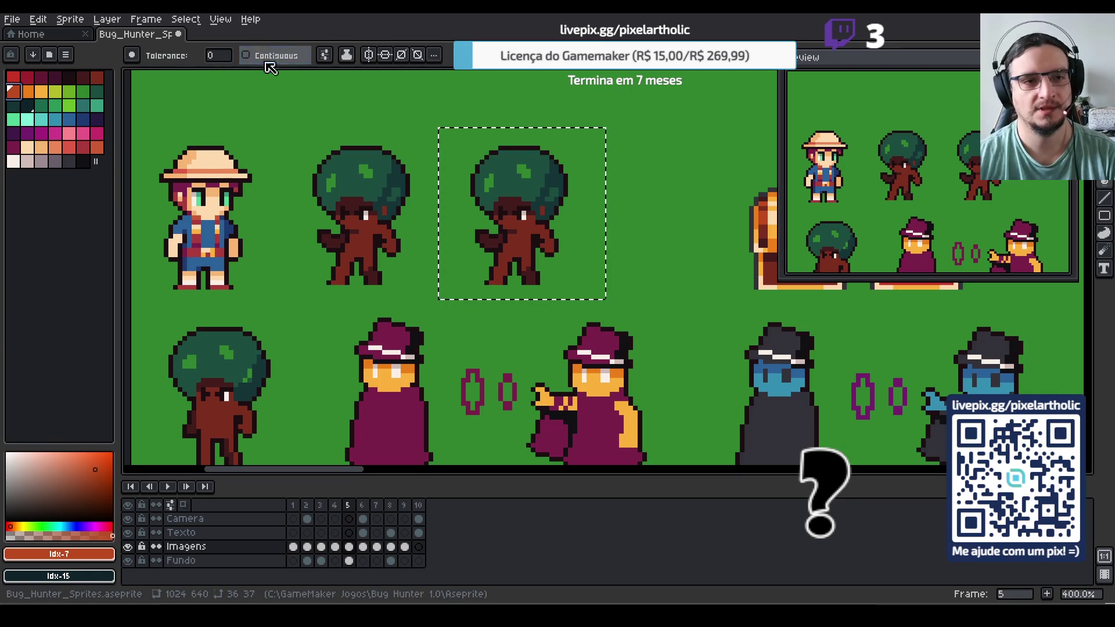
pyautogui.scroll(1, 539, 241)
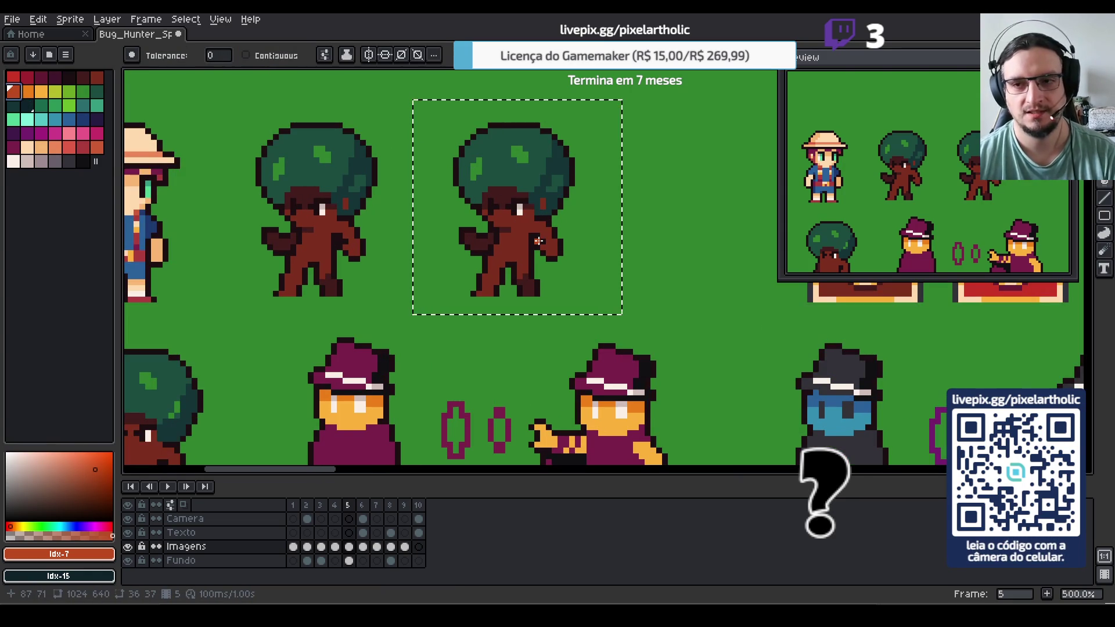
pyautogui.click(501, 265)
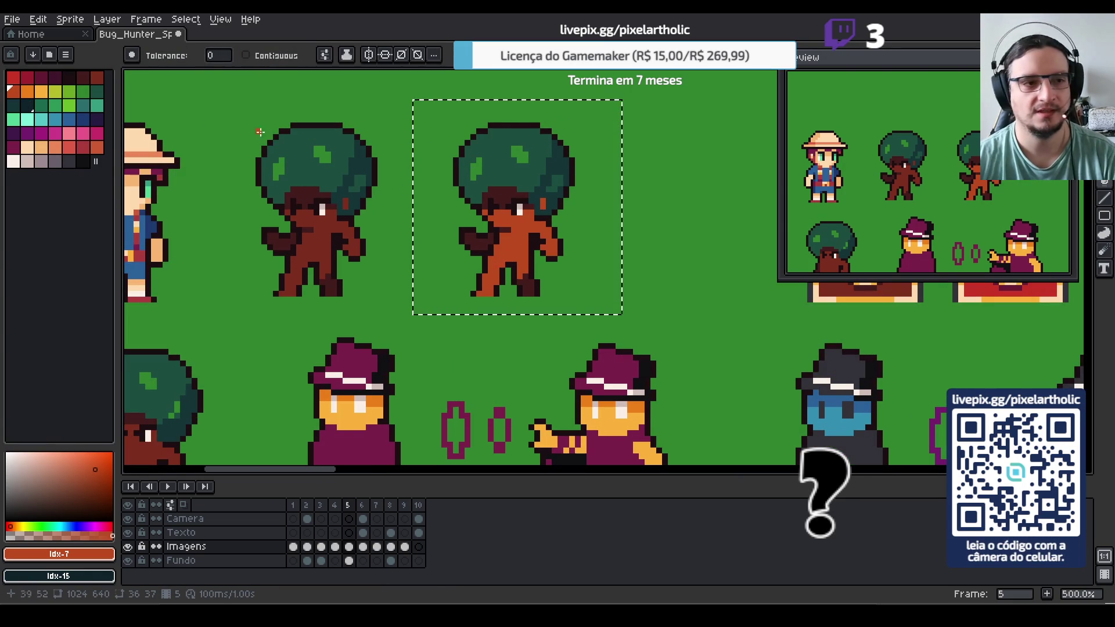
# Try dark red, brighter red and lighter red body fills, and fill the face's dark area crimson
pyautogui.keyDown('alt'); pyautogui.click(494, 230); pyautogui.keyUp('alt')
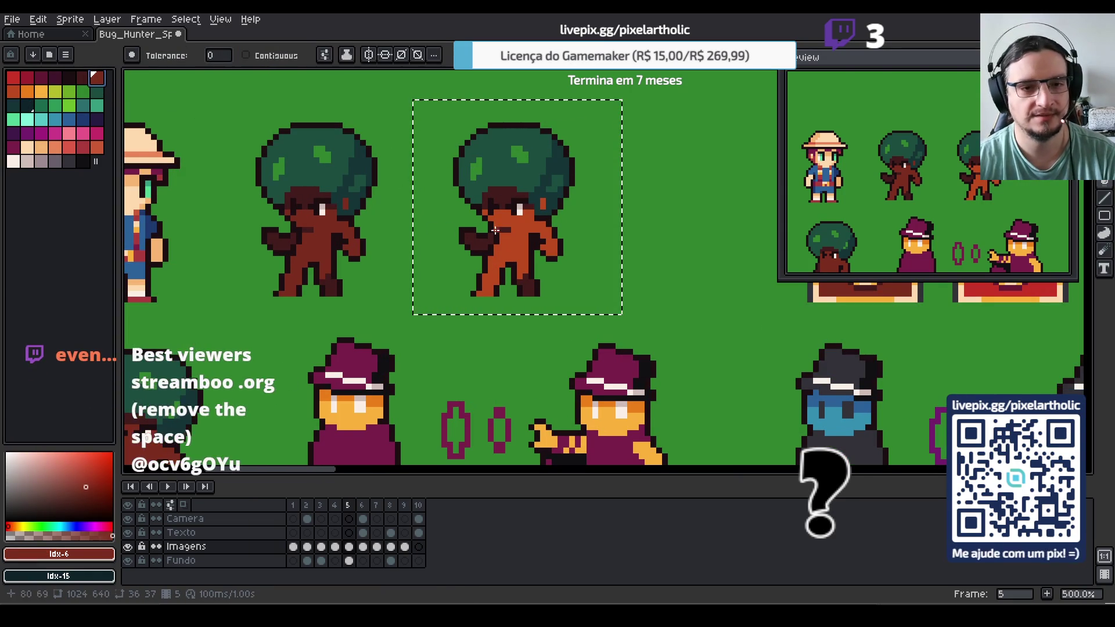
pyautogui.click(499, 263)
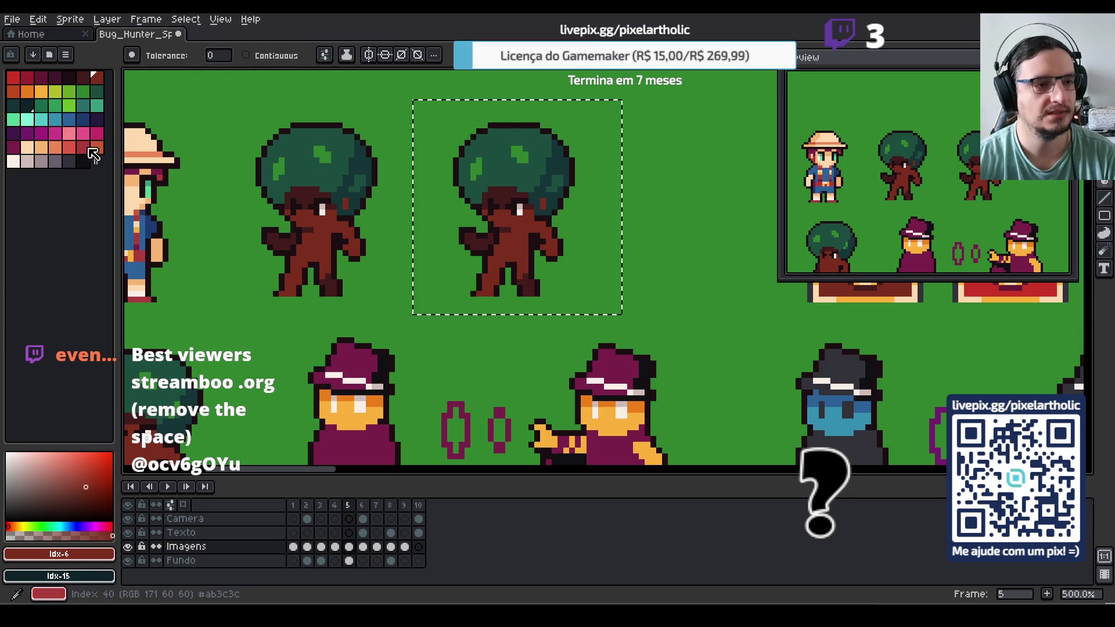
pyautogui.click(82, 146)
pyautogui.click(510, 259)
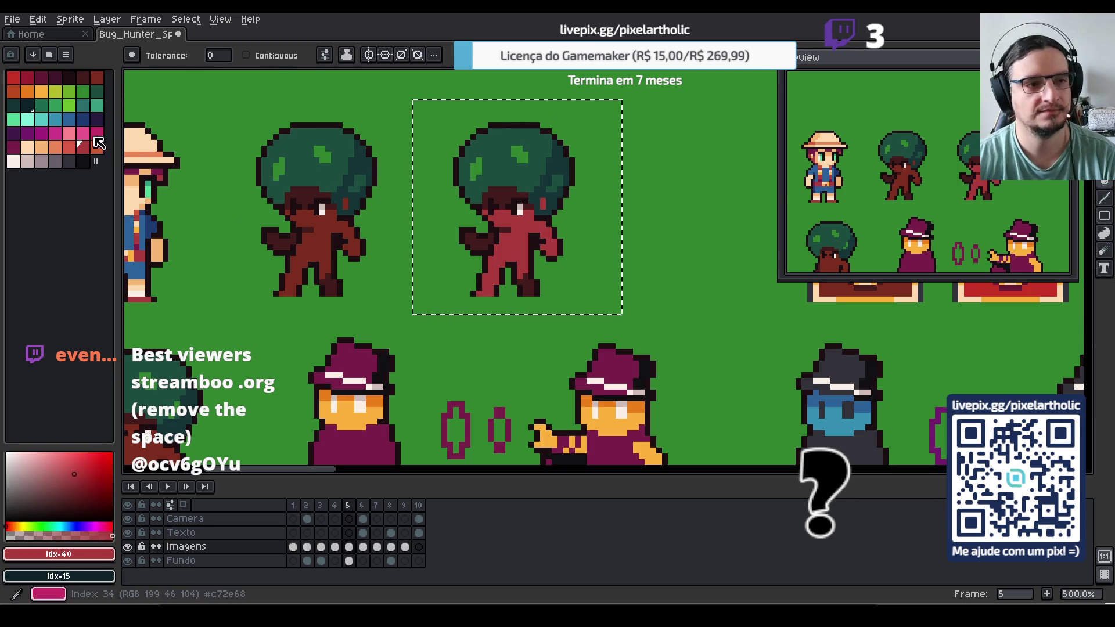
pyautogui.click(71, 147)
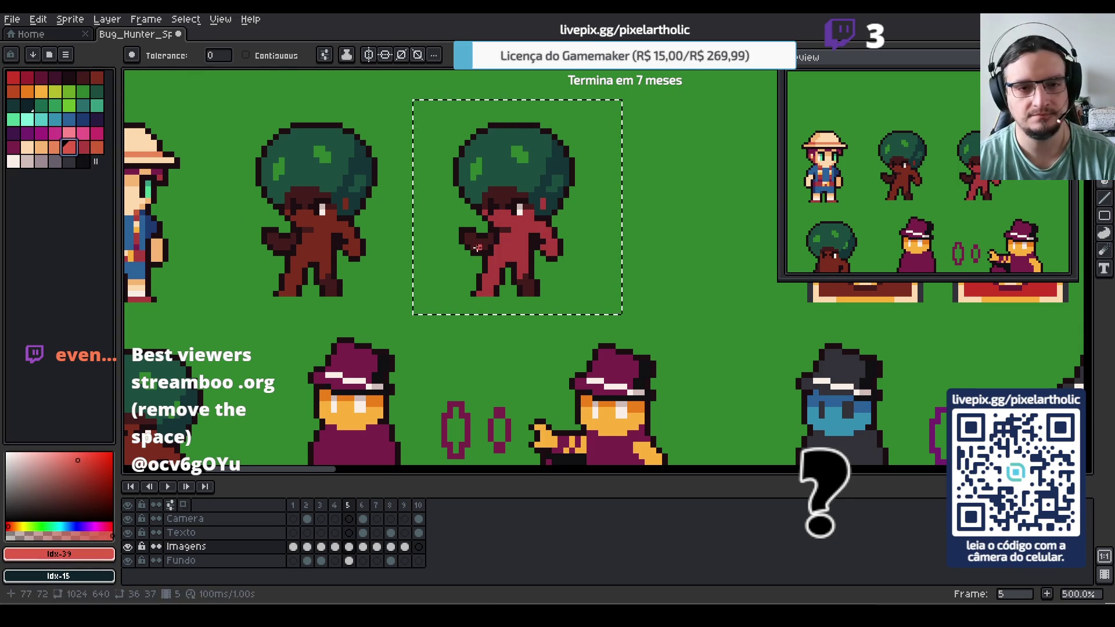
pyautogui.click(505, 256)
pyautogui.click(83, 146)
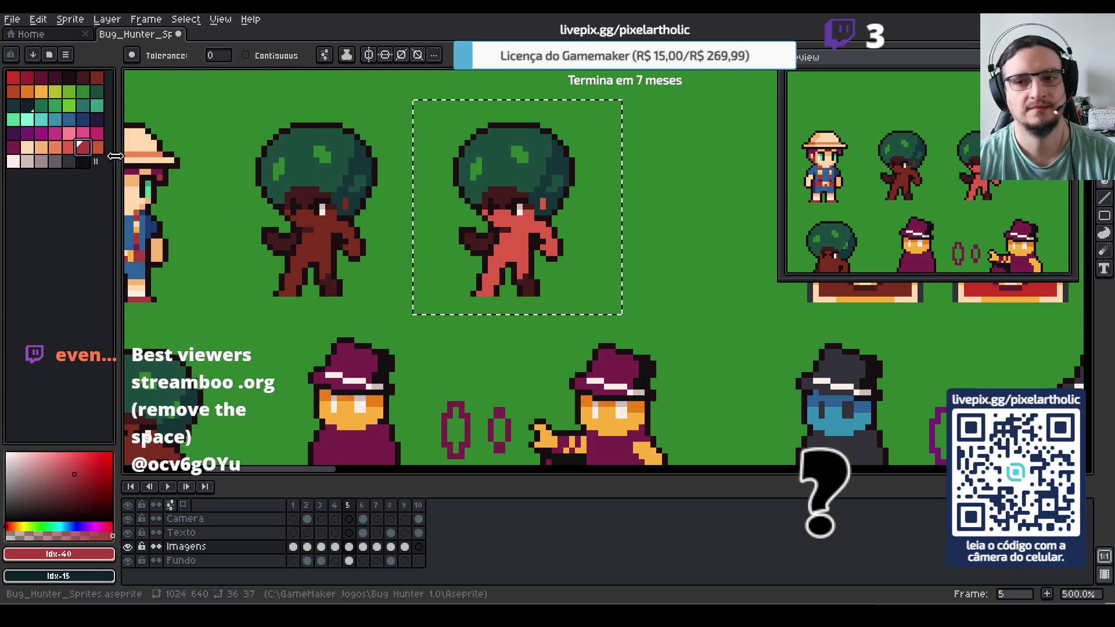
pyautogui.click(501, 198)
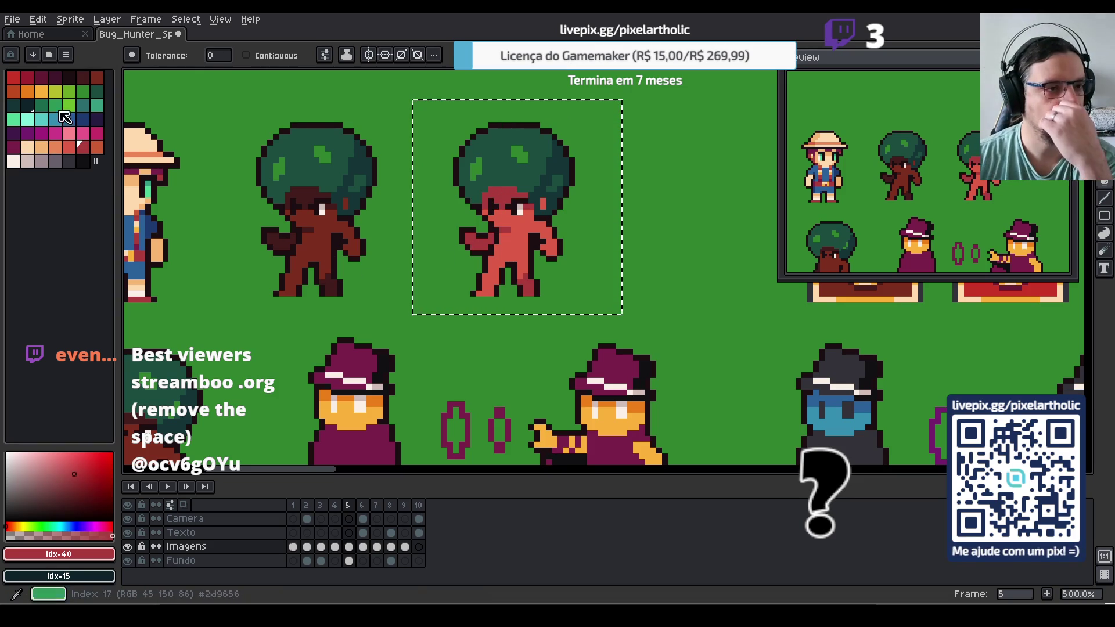
# Settle the copy's body on orange-red and darken the area around its face dark red
pyautogui.click(12, 91)
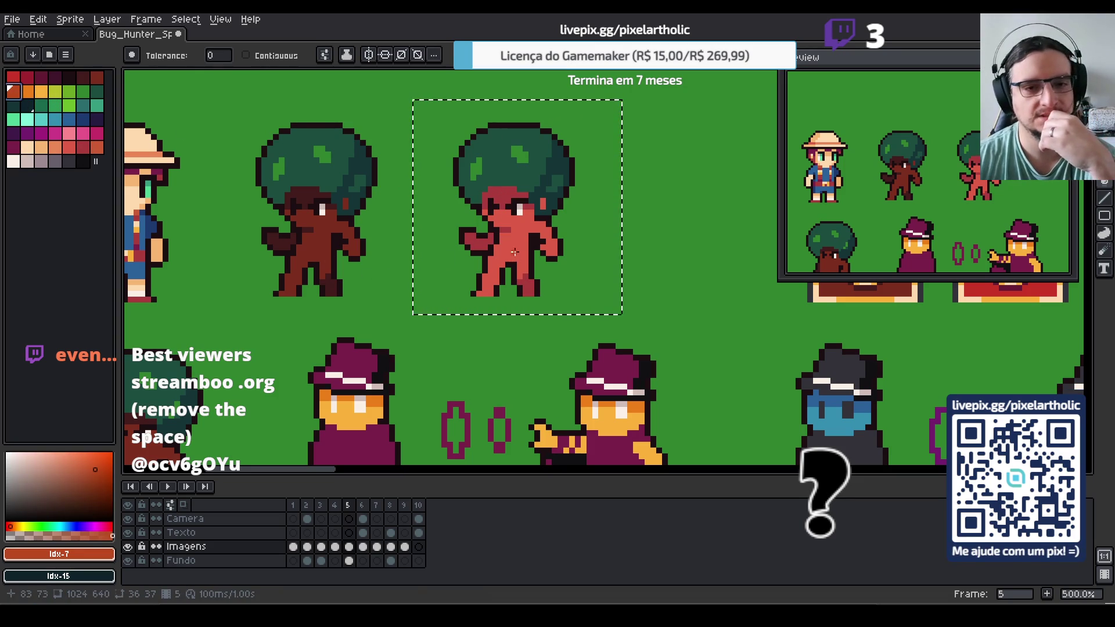
pyautogui.click(513, 248)
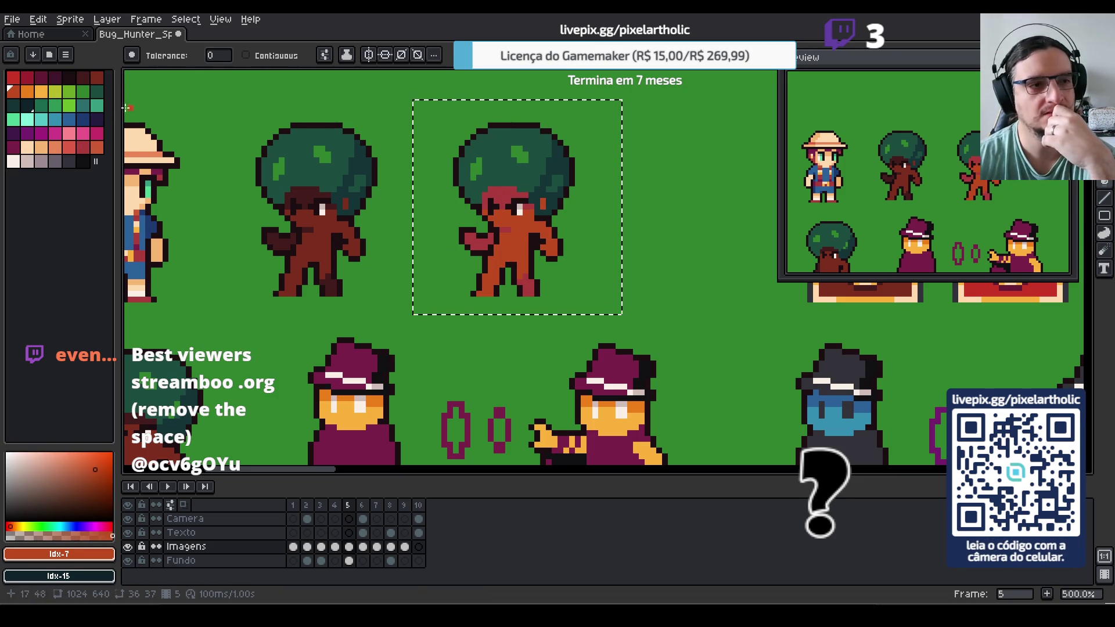
pyautogui.click(27, 77)
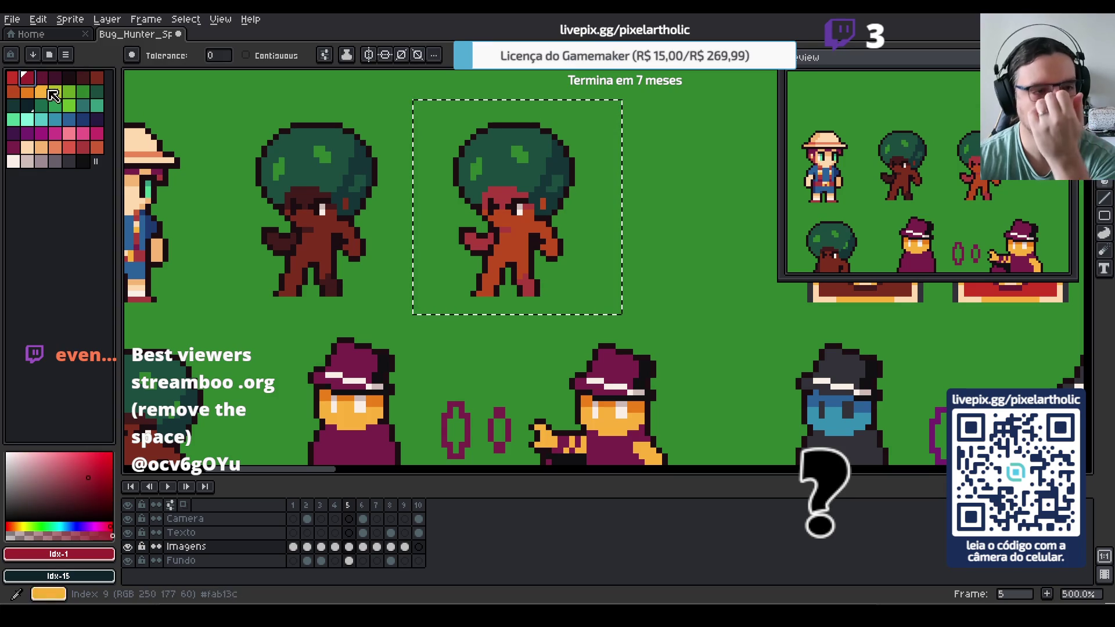
pyautogui.click(97, 77)
pyautogui.click(492, 208)
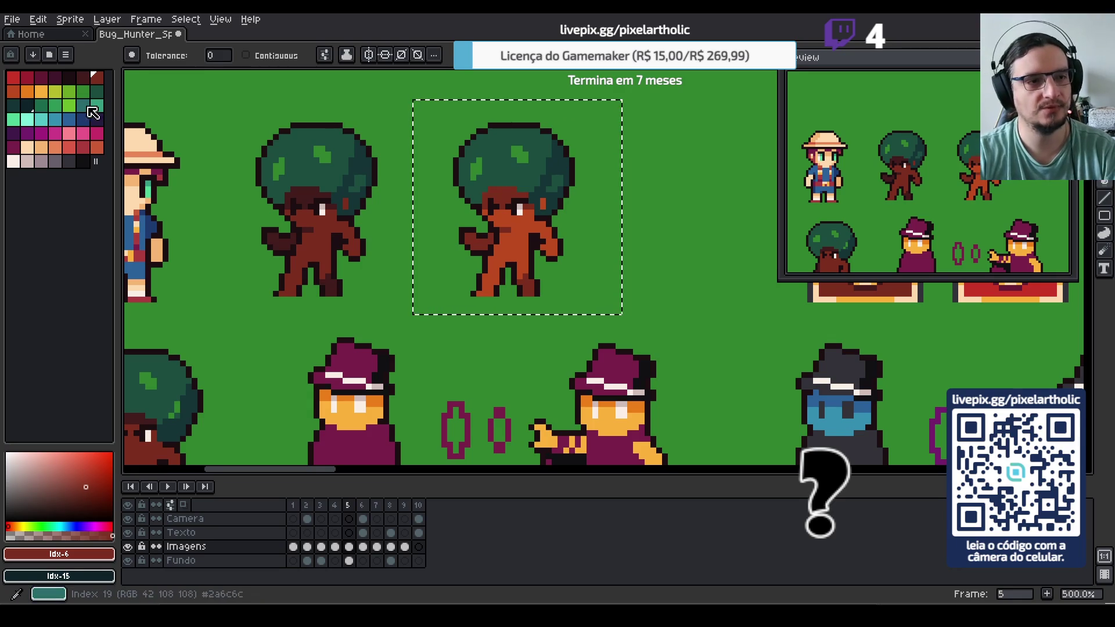
# Fill the copied tree's foliage teal and its leaf highlights lighter teal (Idx-21), then deselect
pyautogui.click(99, 107)
pyautogui.click(499, 145)
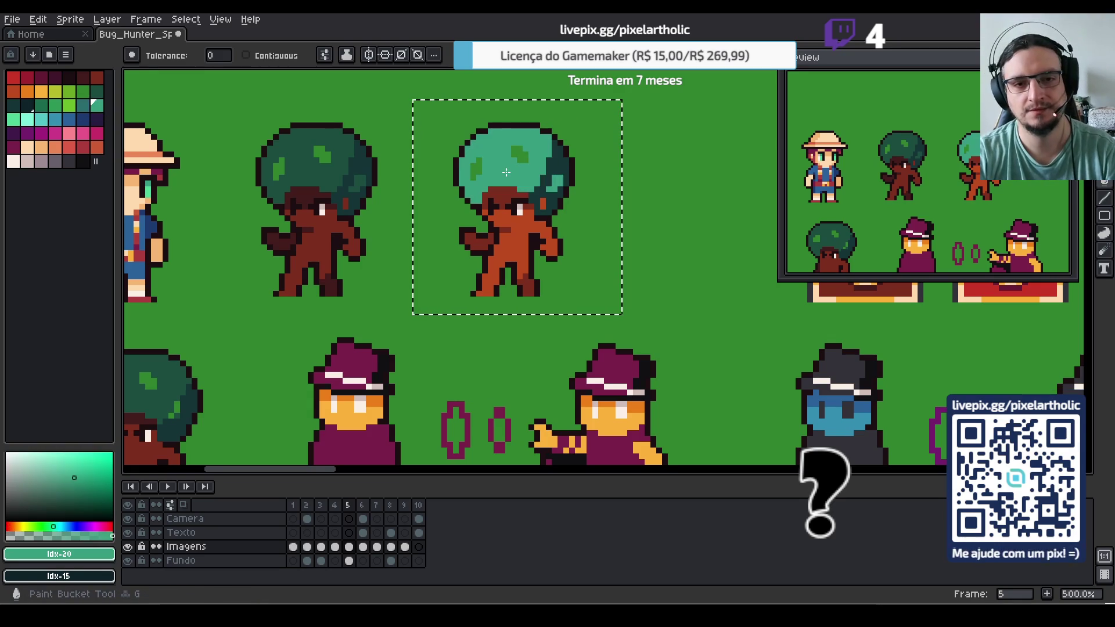
pyautogui.click(13, 120)
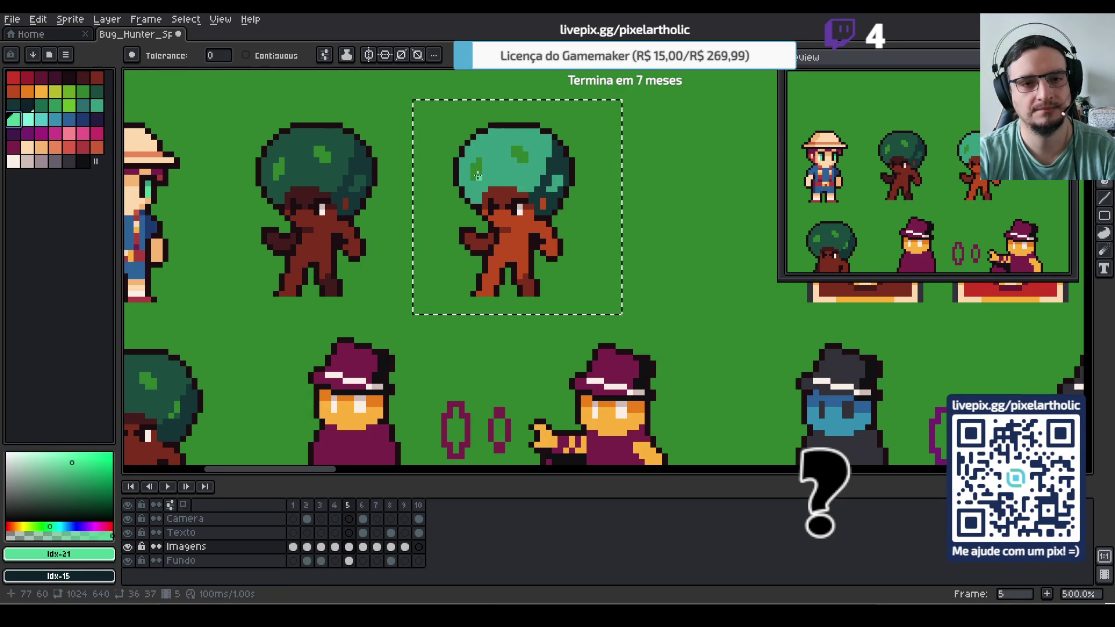
pyautogui.click(473, 168)
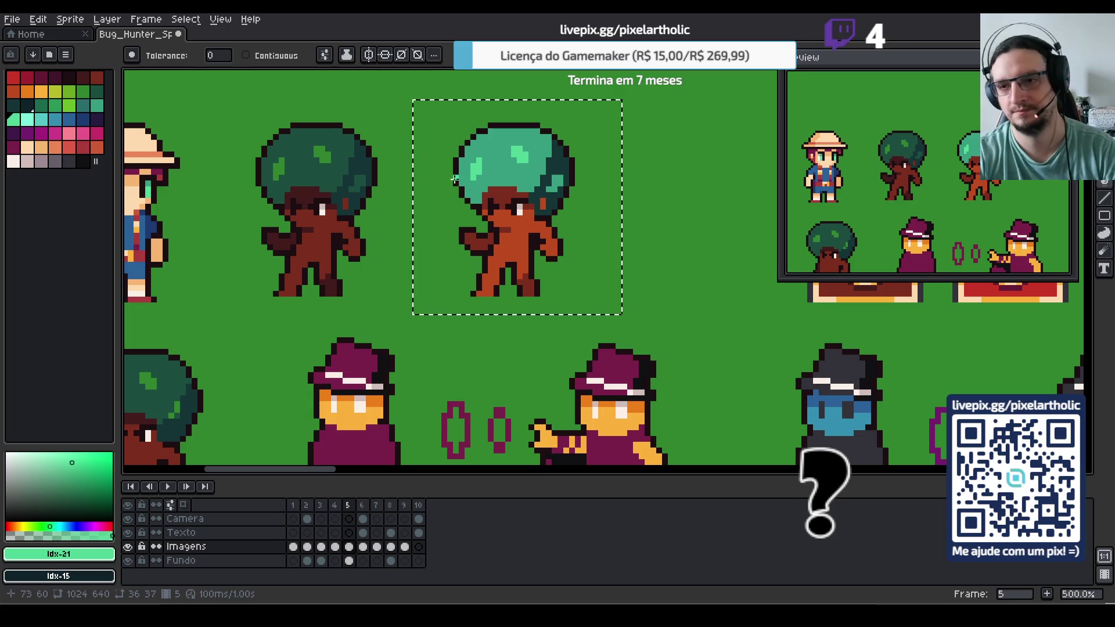
pyautogui.hotkey('ctrl', 'd')
pyautogui.scroll(-3, 464, 181)
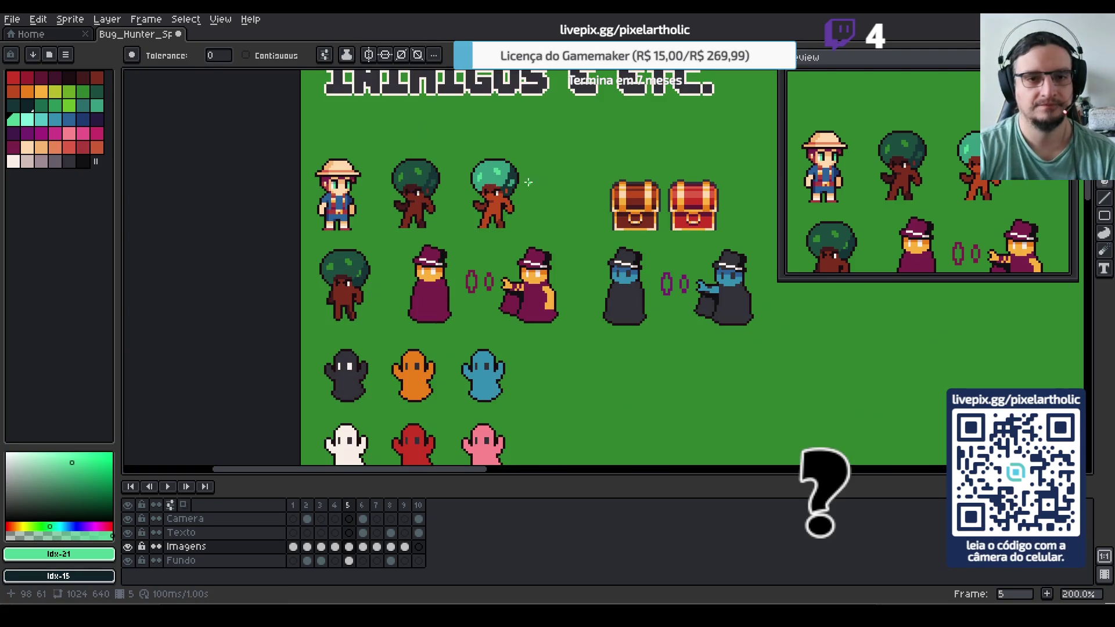
pyautogui.scroll(1, 529, 182)
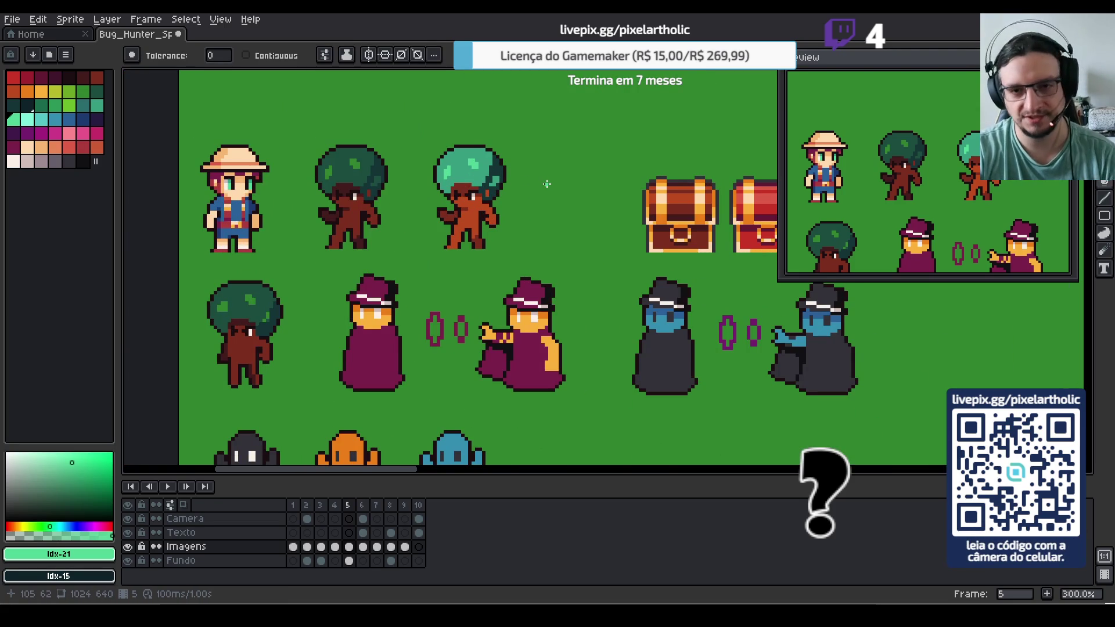
pyautogui.scroll(-1, 546, 184)
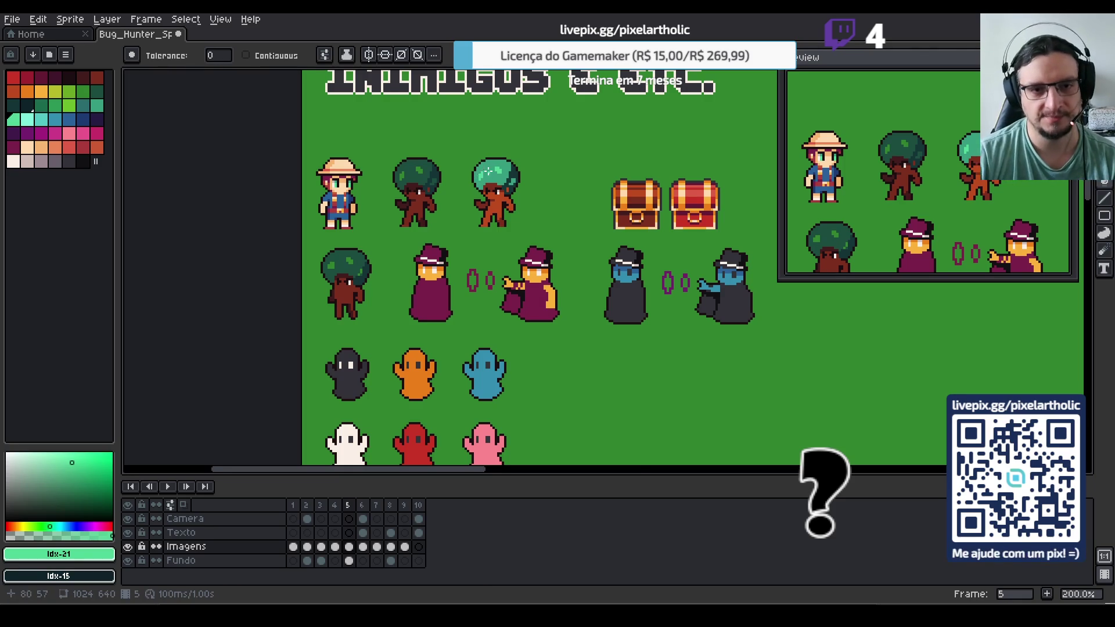
pyautogui.scroll(-3, 488, 171)
pyautogui.scroll(3, 489, 174)
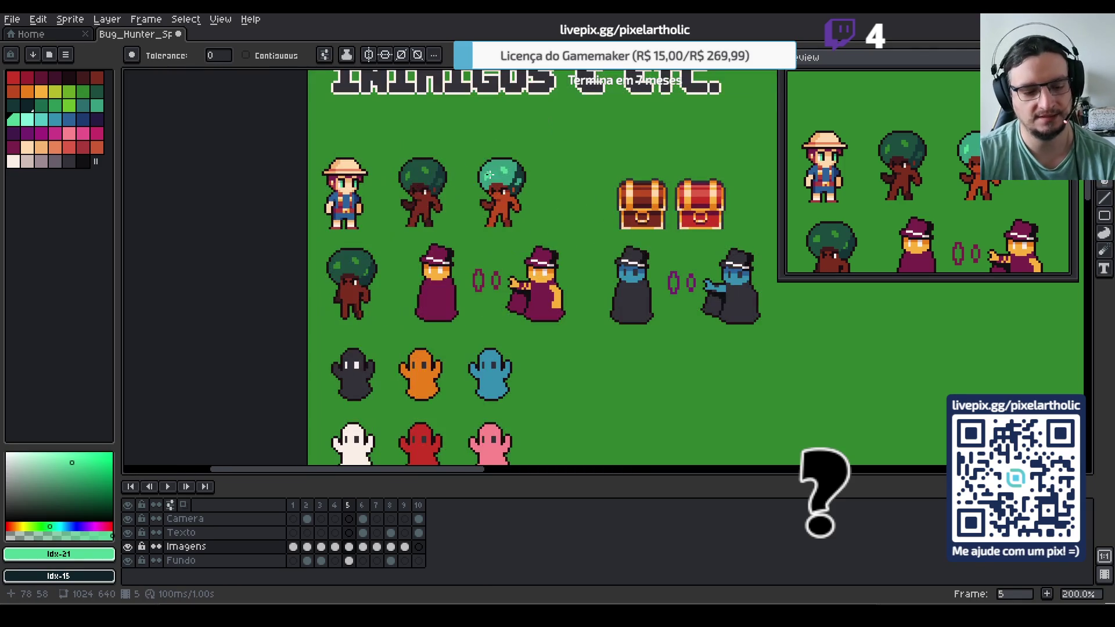
pyautogui.press('m')
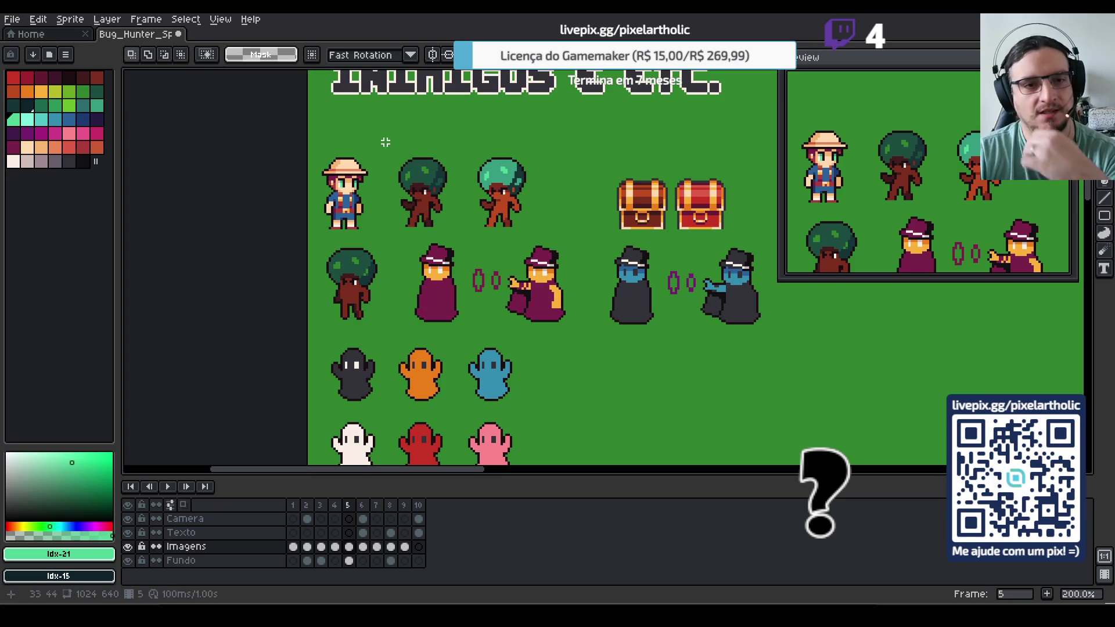
pyautogui.moveTo(382, 139); pyautogui.dragTo(456, 238)
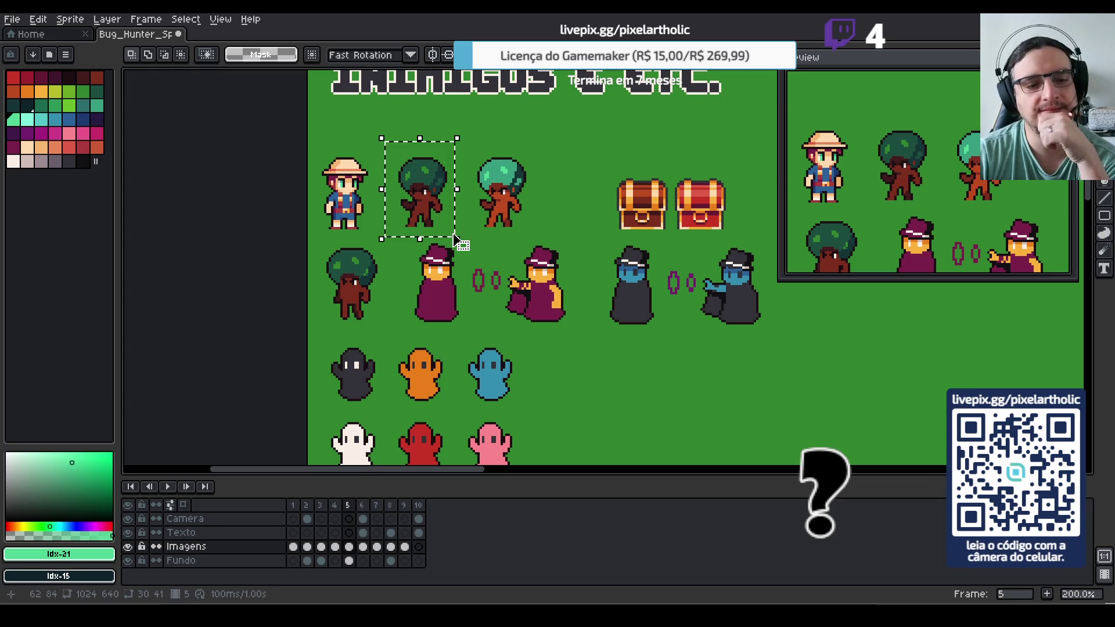
pyautogui.click(552, 203)
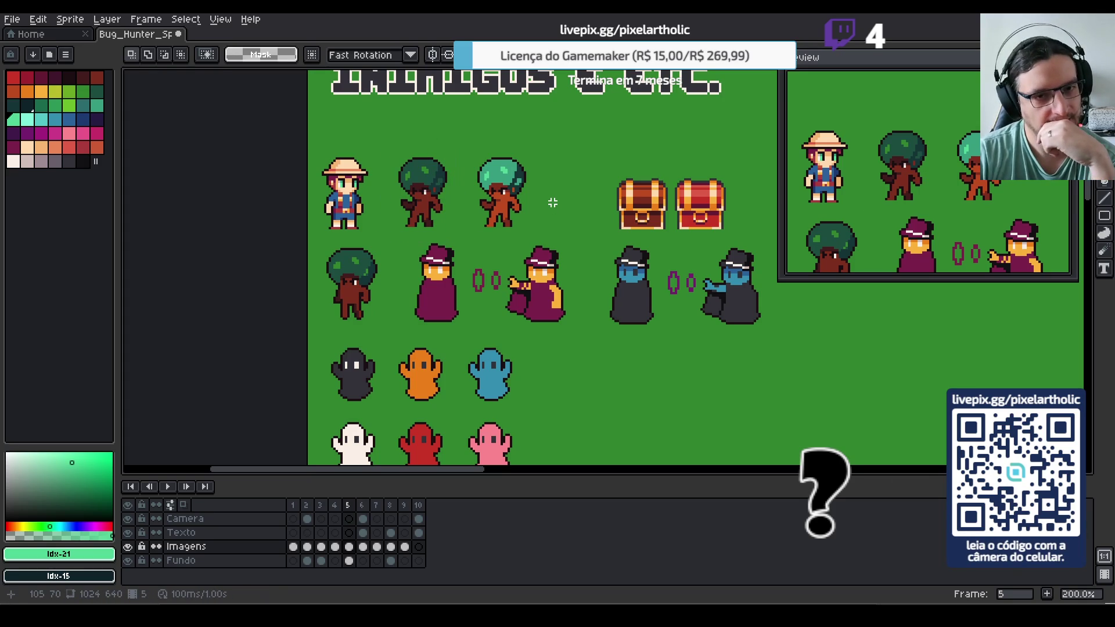
pyautogui.moveTo(388, 121); pyautogui.dragTo(533, 234)
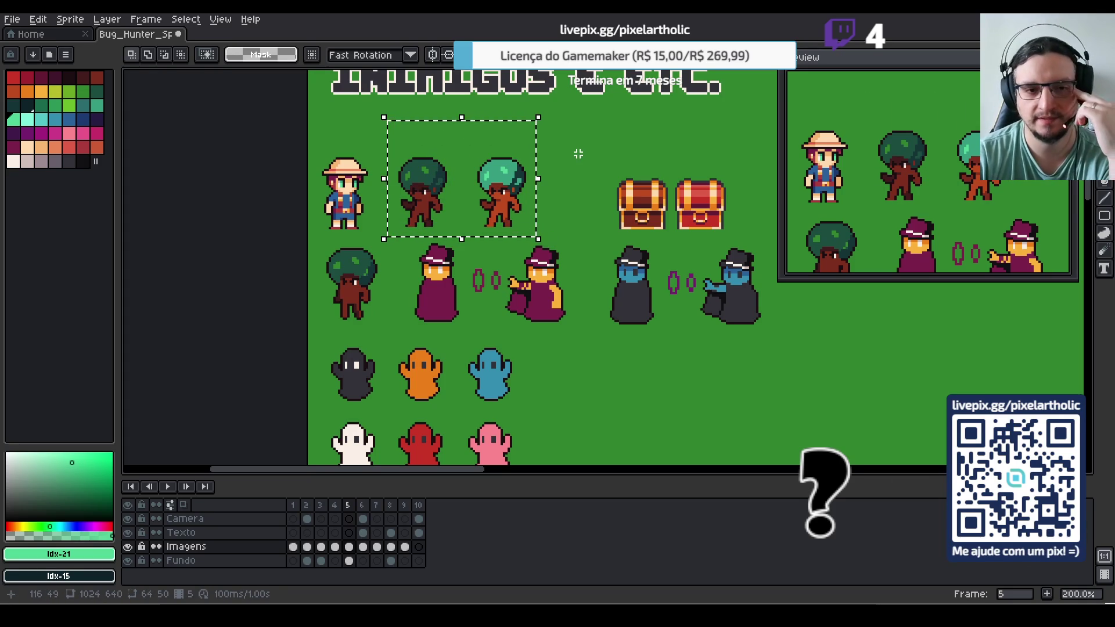
pyautogui.click(579, 154)
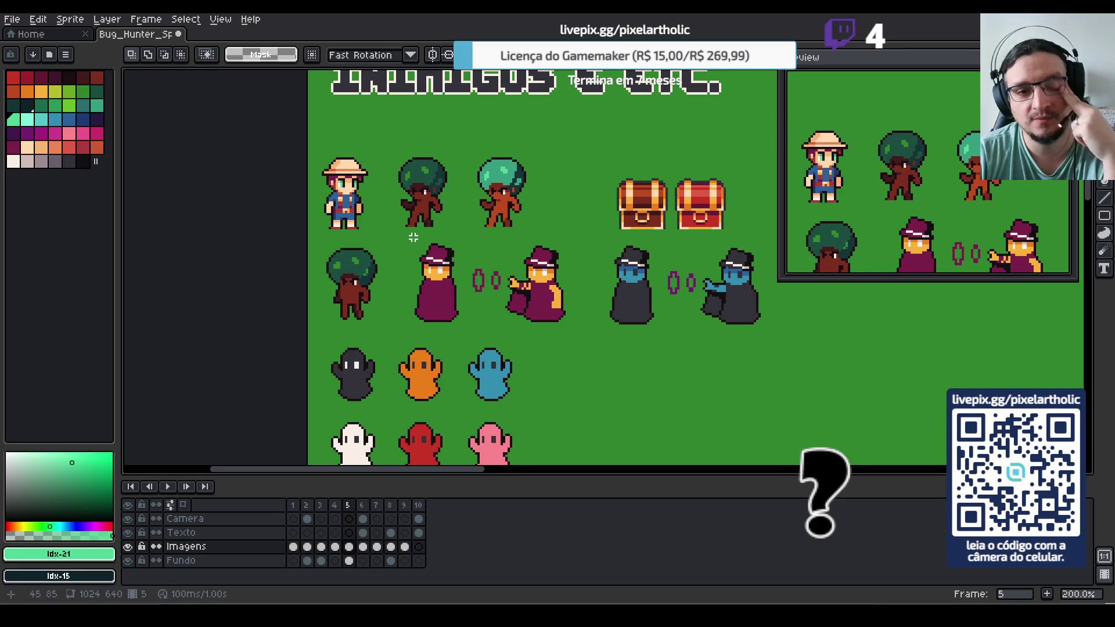
pyautogui.moveTo(401, 235); pyautogui.dragTo(465, 328)
pyautogui.click(540, 336)
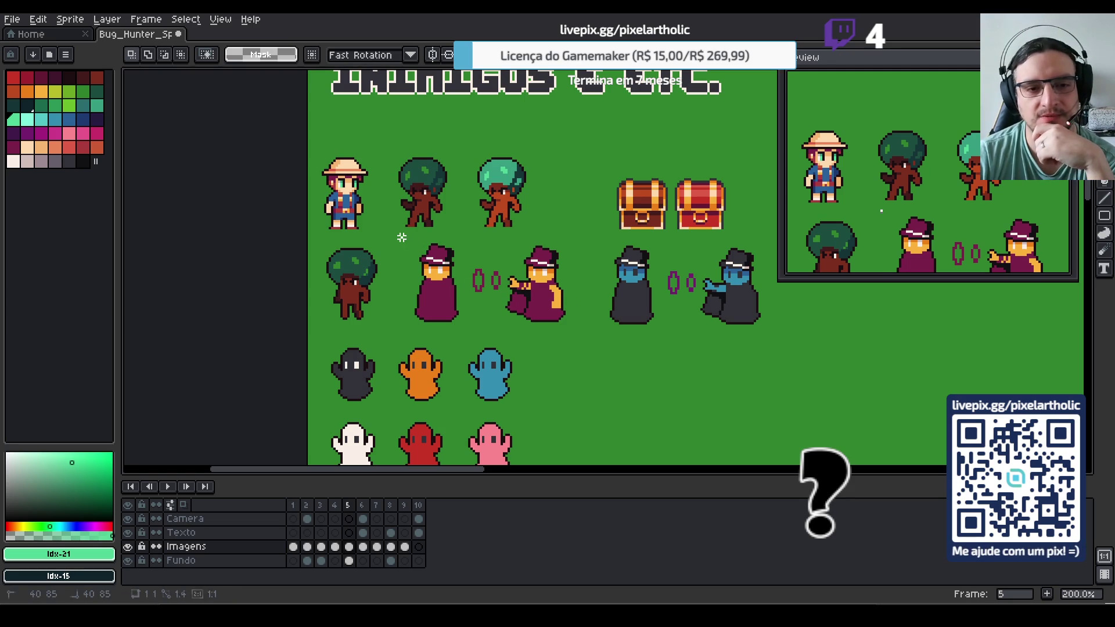
# Delete the lone tree in the second row
pyautogui.moveTo(398, 234); pyautogui.dragTo(696, 326)
pyautogui.moveTo(311, 241)
pyautogui.mouseDown()
pyautogui.moveTo(385, 307)
pyautogui.moveTo(389, 329)
pyautogui.mouseUp()
pyautogui.press('Delete')
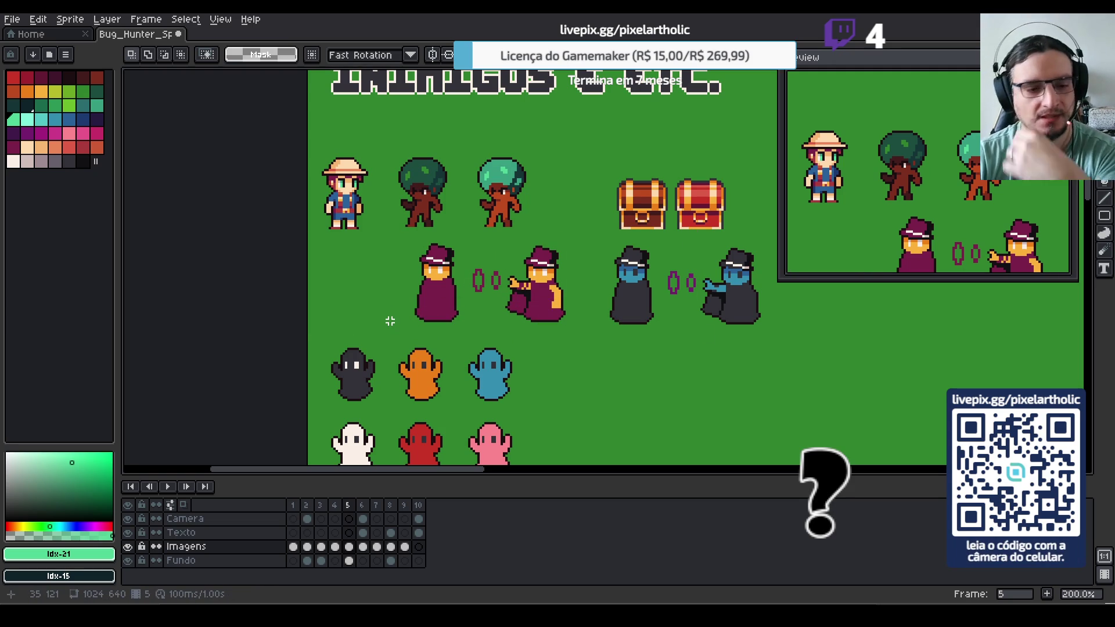
# Move all six ghosts down 128 pixels
pyautogui.scroll(-3, 615, 321)
pyautogui.moveTo(336, 280); pyautogui.dragTo(530, 401)
pyautogui.moveTo(493, 268); pyautogui.dragTo(493, 342)
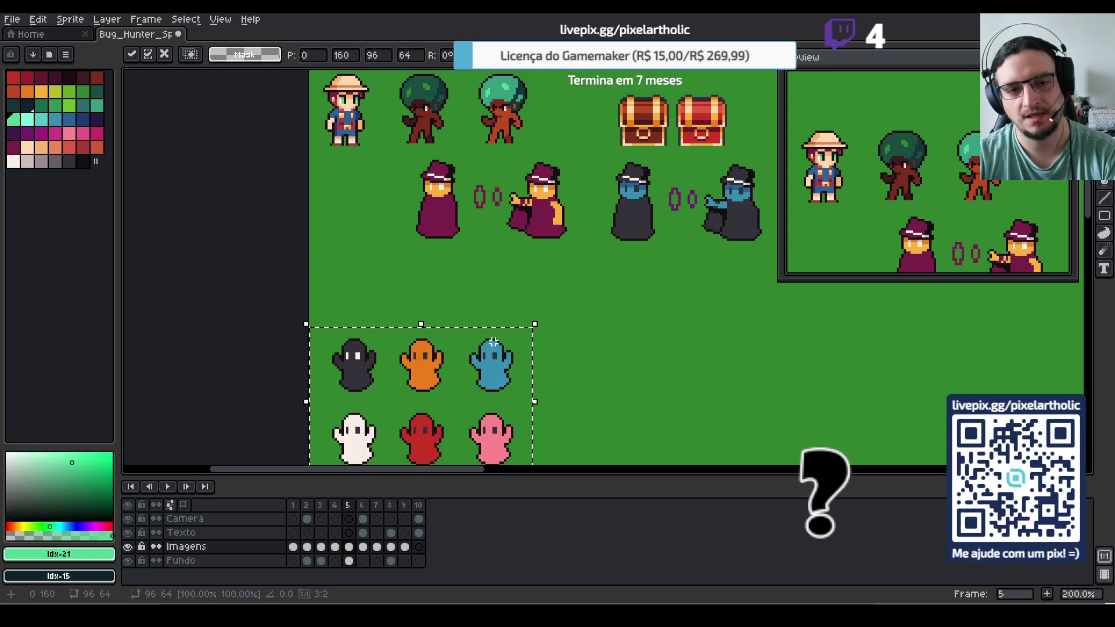
pyautogui.click(521, 291)
pyautogui.moveTo(533, 221)
pyautogui.mouseDown()
pyautogui.moveTo(540, 242)
pyautogui.moveTo(470, 285)
pyautogui.moveTo(467, 304)
pyautogui.mouseUp()
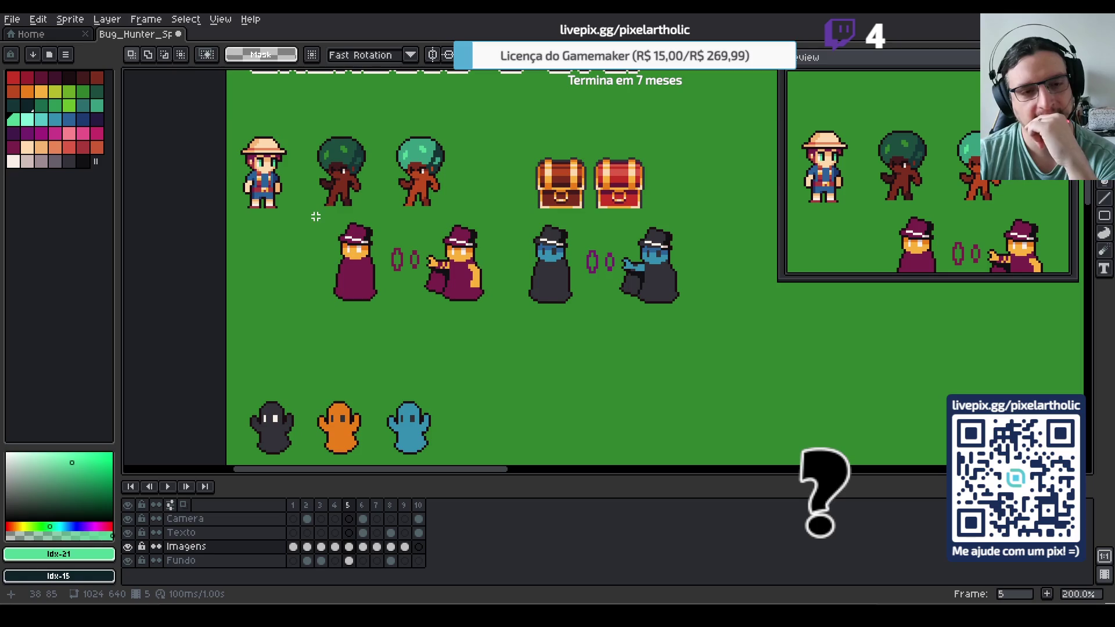
# Move the purple wizard pair beneath the blue wizard pair
pyautogui.scroll(2, 315, 216)
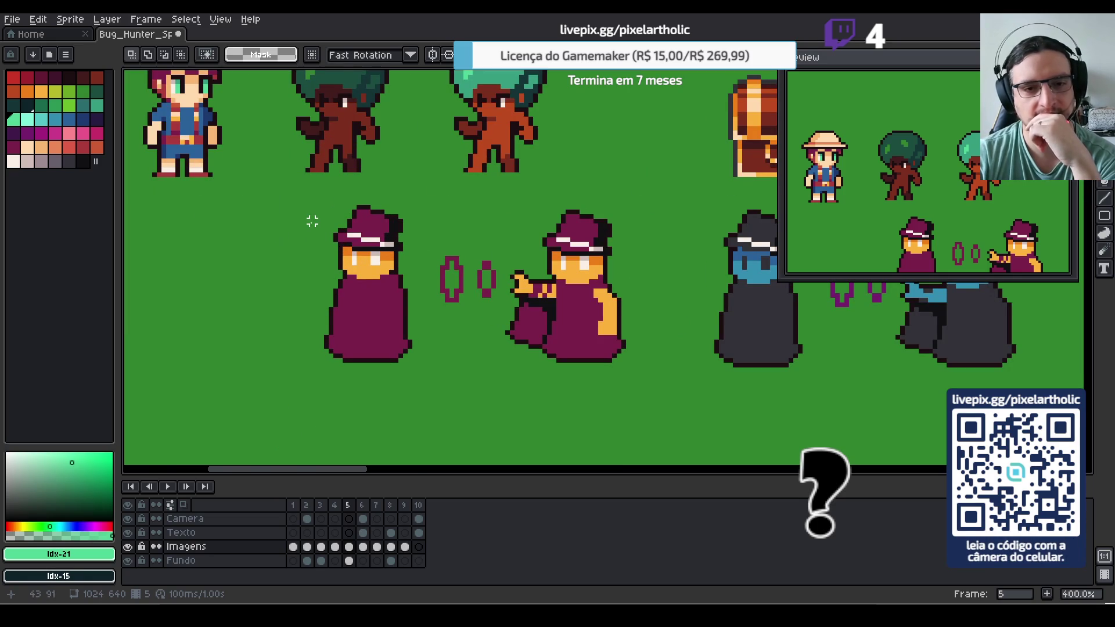
pyautogui.scroll(-2, 313, 220)
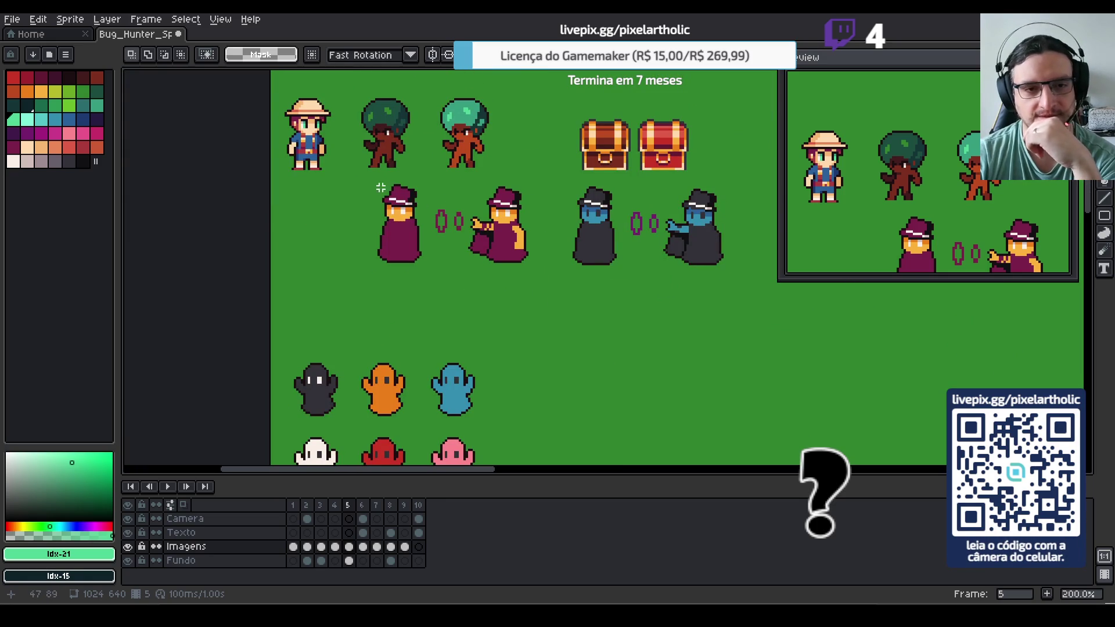
pyautogui.moveTo(370, 171); pyautogui.dragTo(532, 286)
pyautogui.moveTo(502, 236)
pyautogui.mouseDown()
pyautogui.moveTo(679, 332)
pyautogui.moveTo(704, 334)
pyautogui.mouseUp()
pyautogui.click(404, 206)
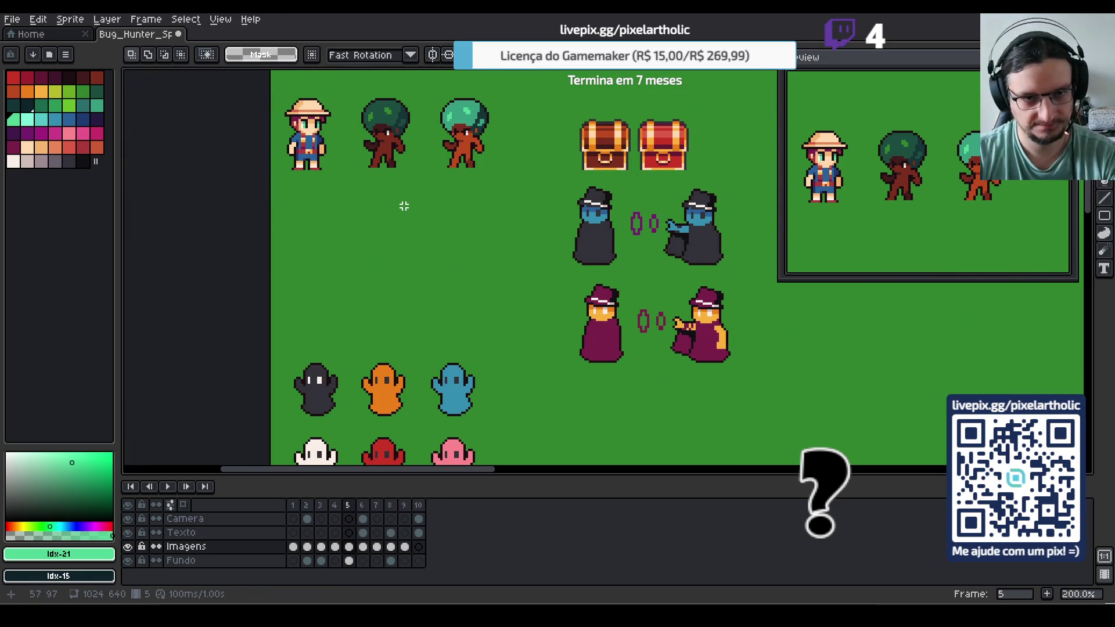
pyautogui.scroll(2, 404, 206)
pyautogui.moveTo(411, 209); pyautogui.dragTo(453, 335)
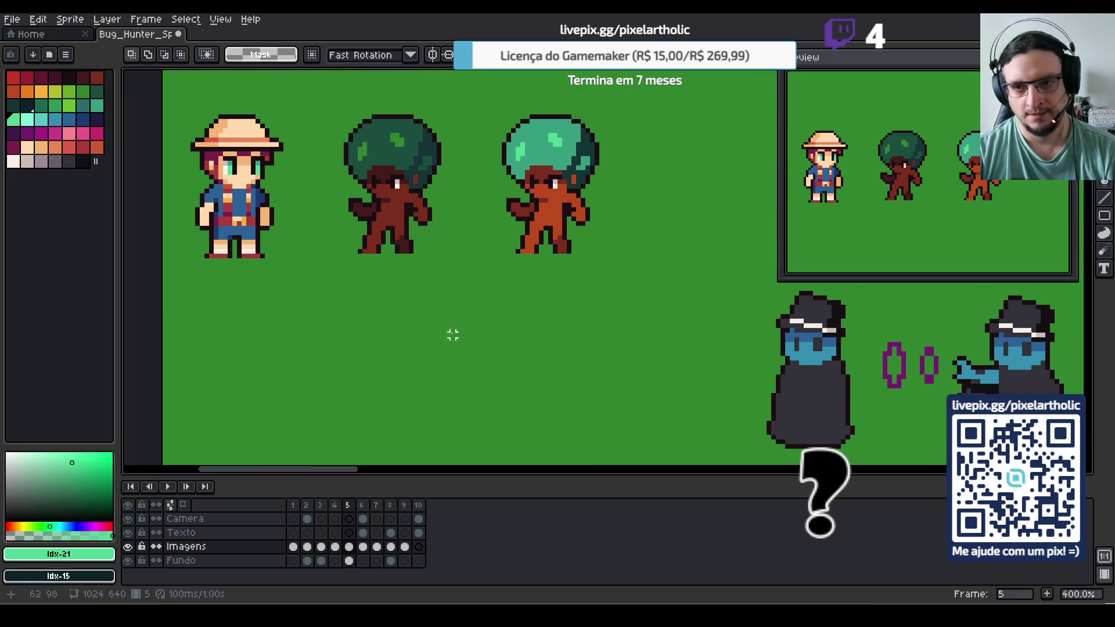
pyautogui.moveTo(915, 224); pyautogui.dragTo(929, 187)
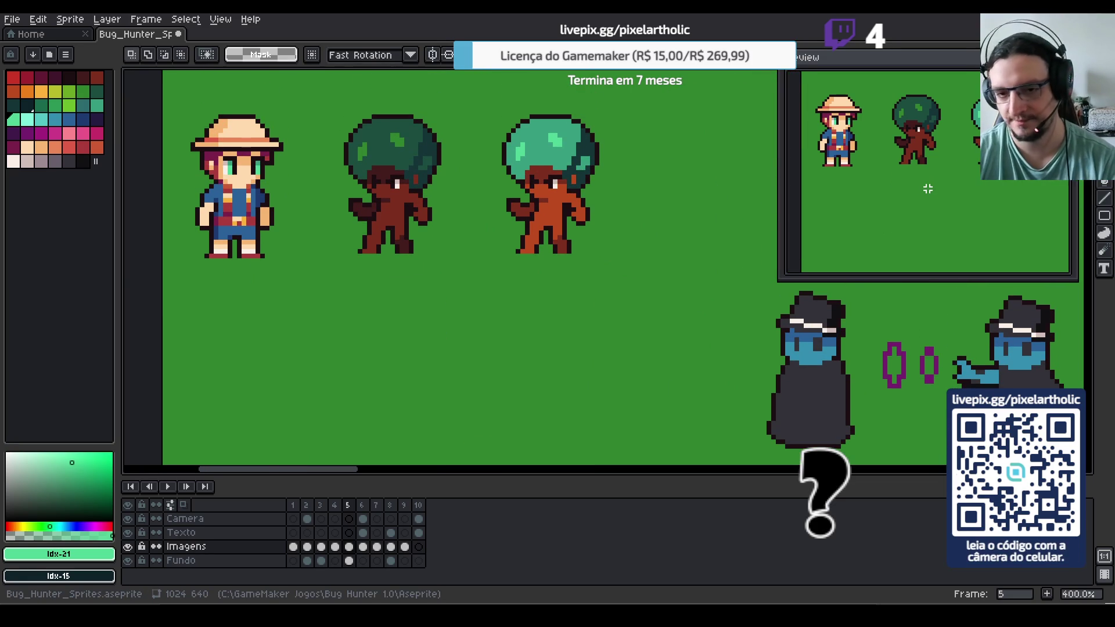
# Eyedrop dark gray #323238 as the drawing colour and switch to the Pencil
pyautogui.keyDown('alt'); pyautogui.click(516, 253); pyautogui.keyUp('alt')
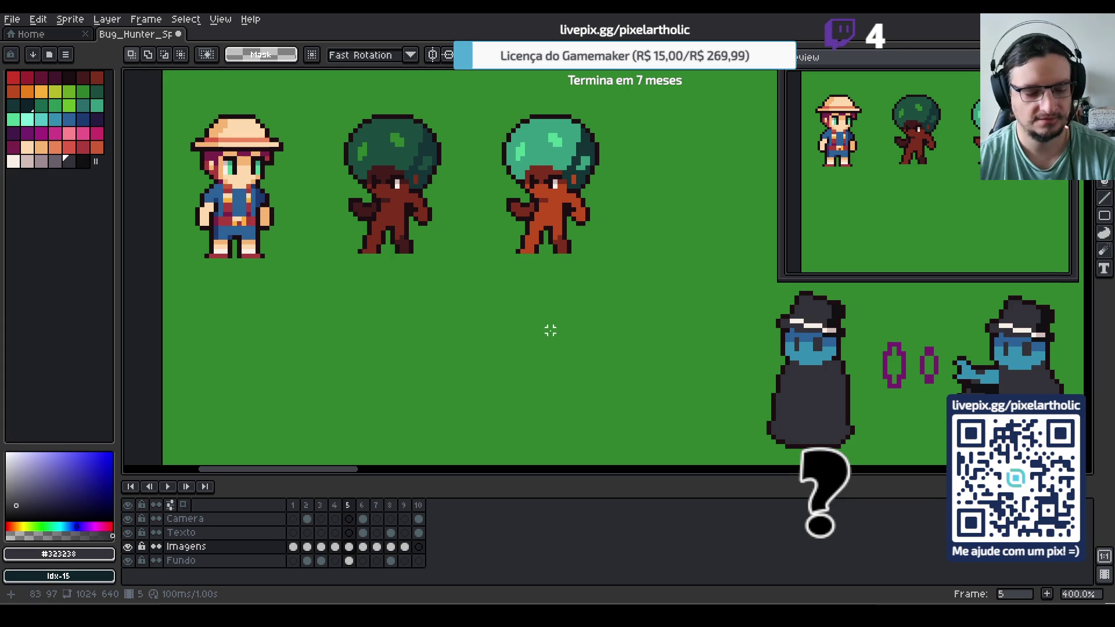
pyautogui.press('b')
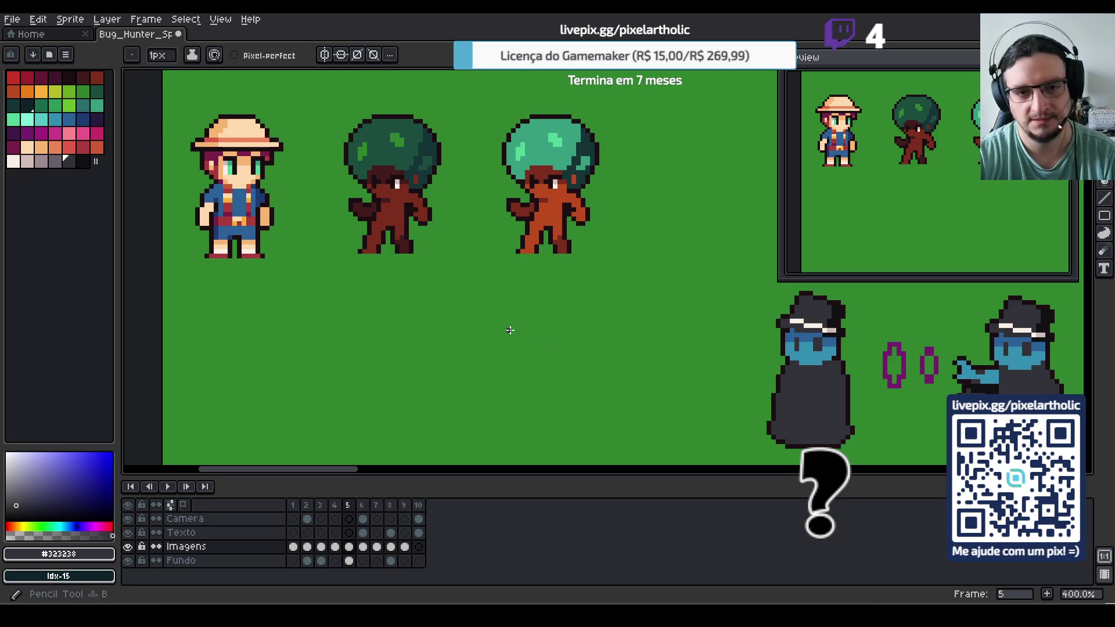
pyautogui.scroll(1, 510, 330)
pyautogui.moveTo(541, 316); pyautogui.dragTo(530, 282)
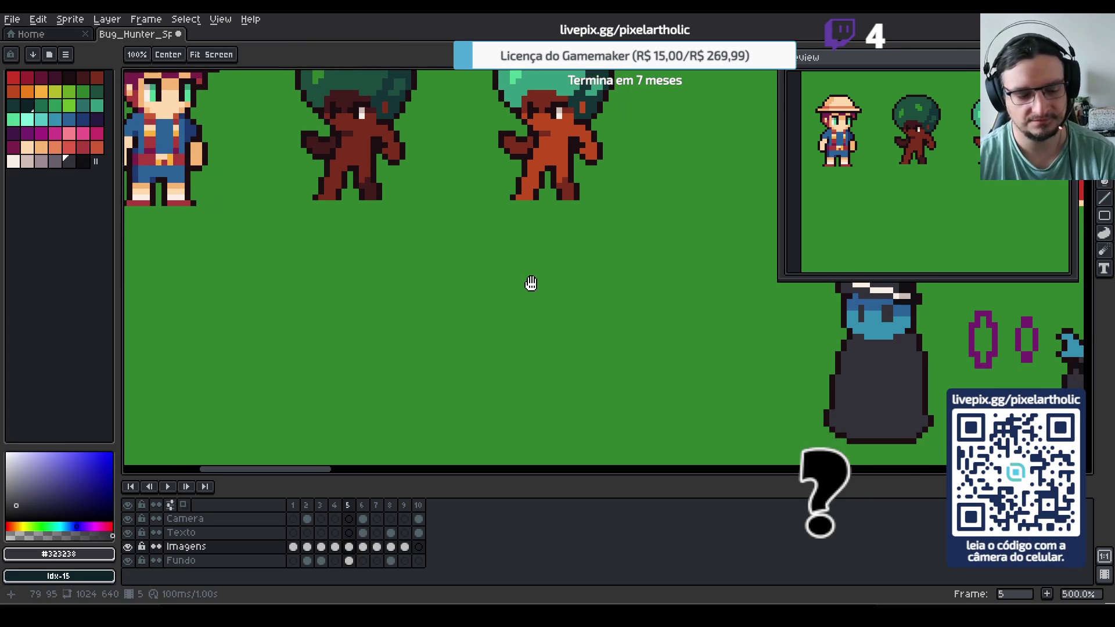
pyautogui.press('i')
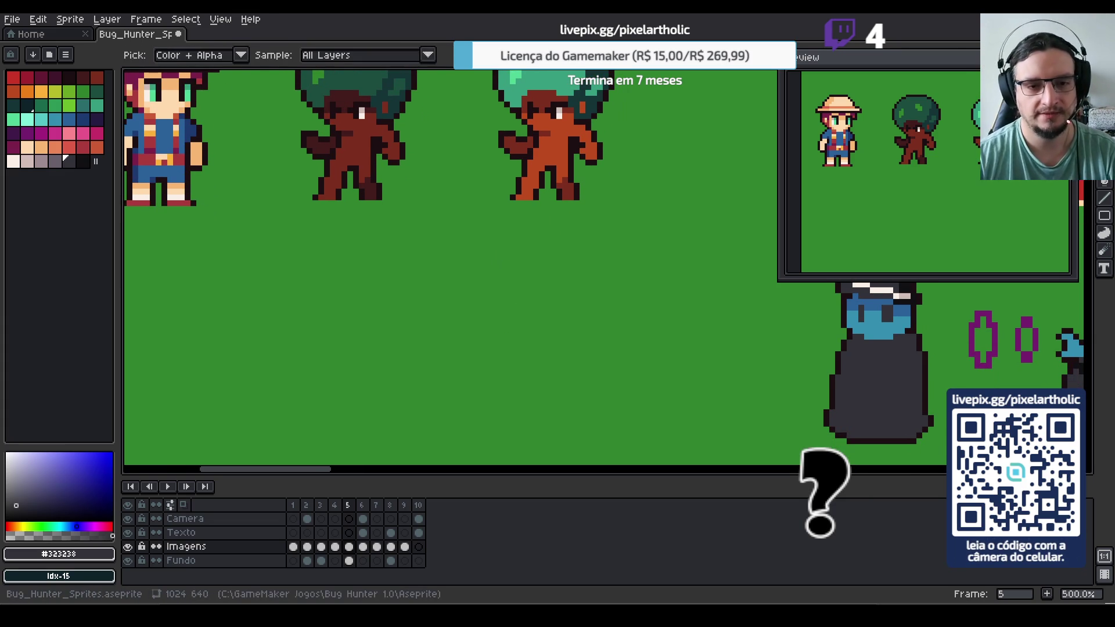
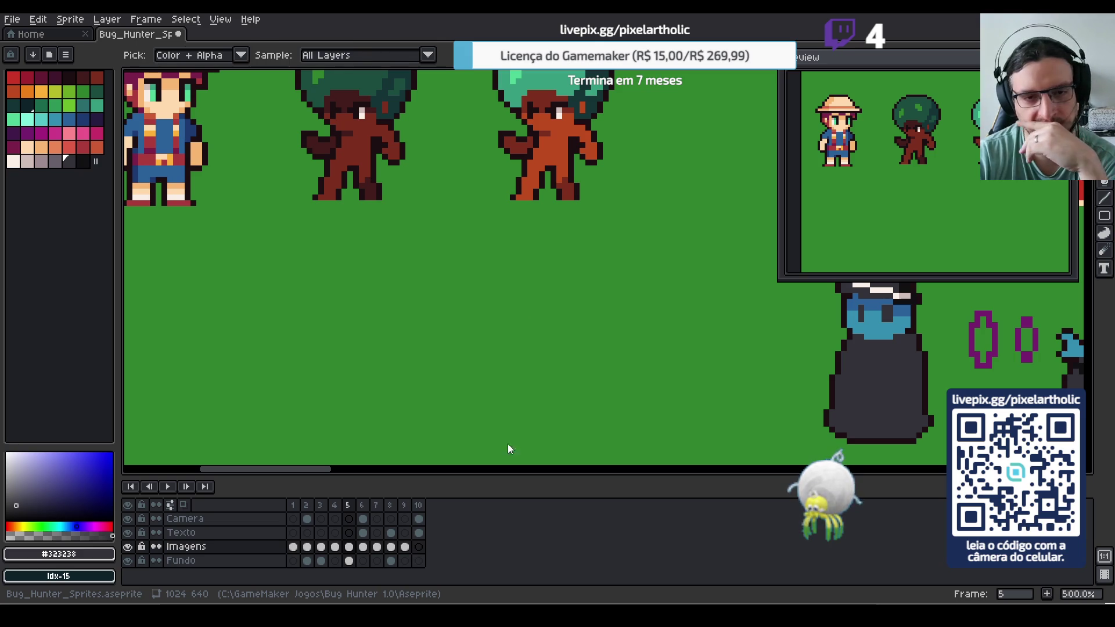
# Draw a small ellipse on the green area and fill only its interior dark grey with a contiguous bucket fill
pyautogui.press('b')
pyautogui.scroll(1, 459, 255)
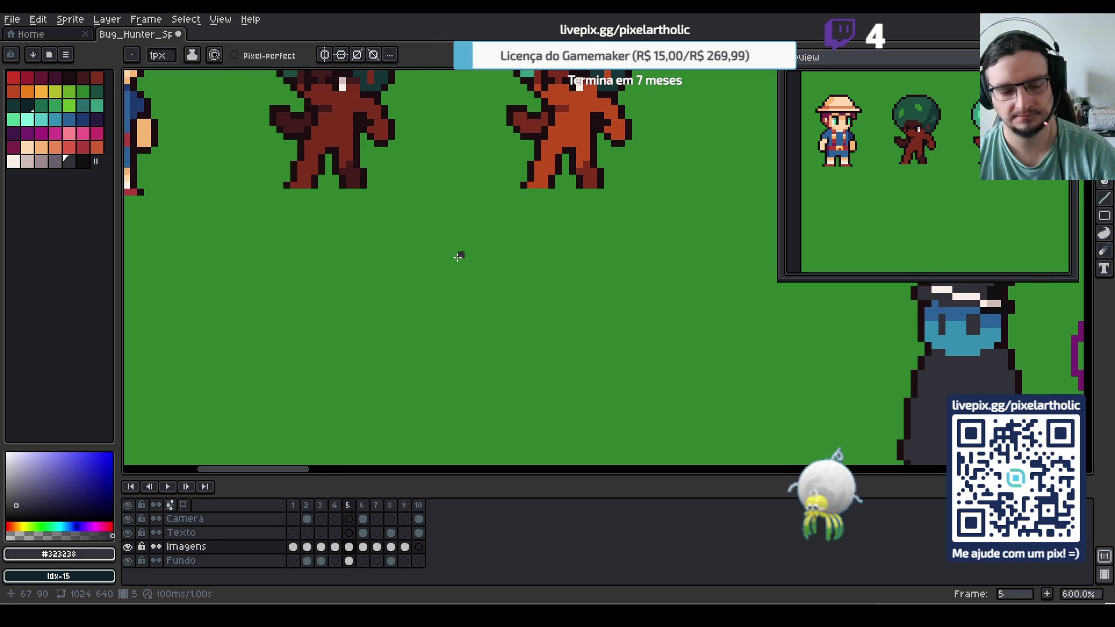
pyautogui.hotkey('shift', 'u')
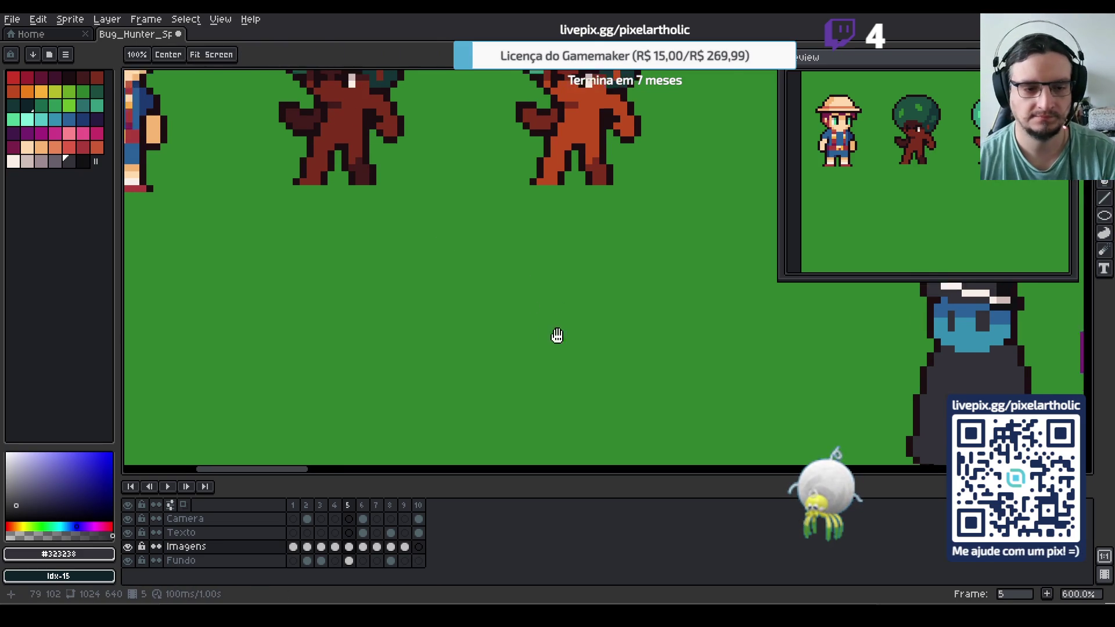
pyautogui.hscroll(-3, 494, 290)
pyautogui.scroll(-1, 494, 290)
pyautogui.moveTo(400, 216); pyautogui.dragTo(466, 284)
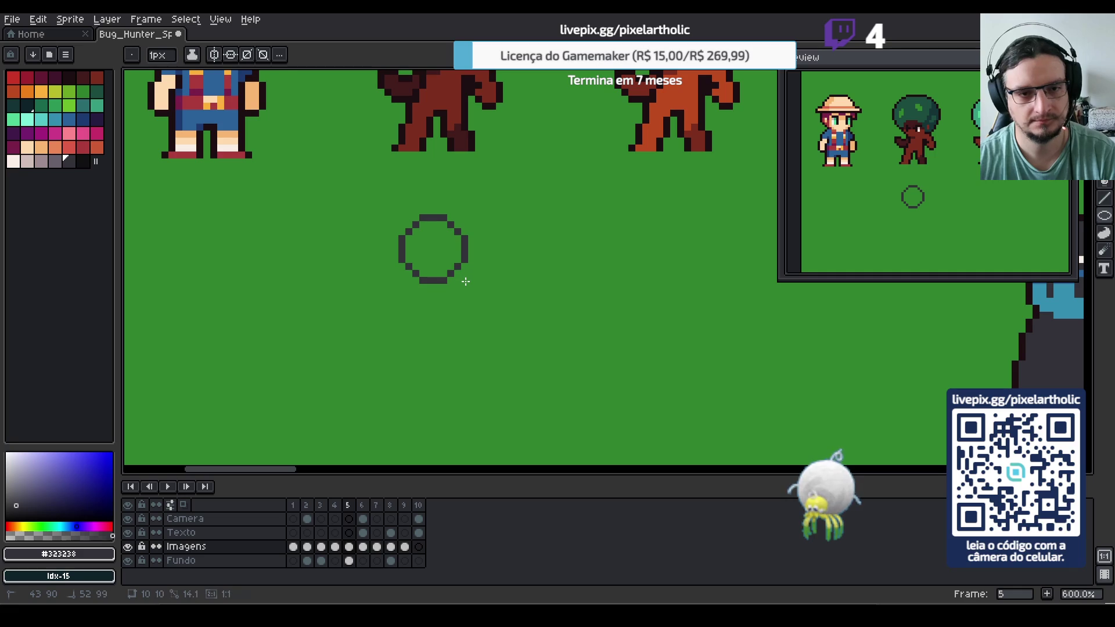
pyautogui.press('g')
pyautogui.click(433, 254)
pyautogui.hotkey('ctrl', 'z')
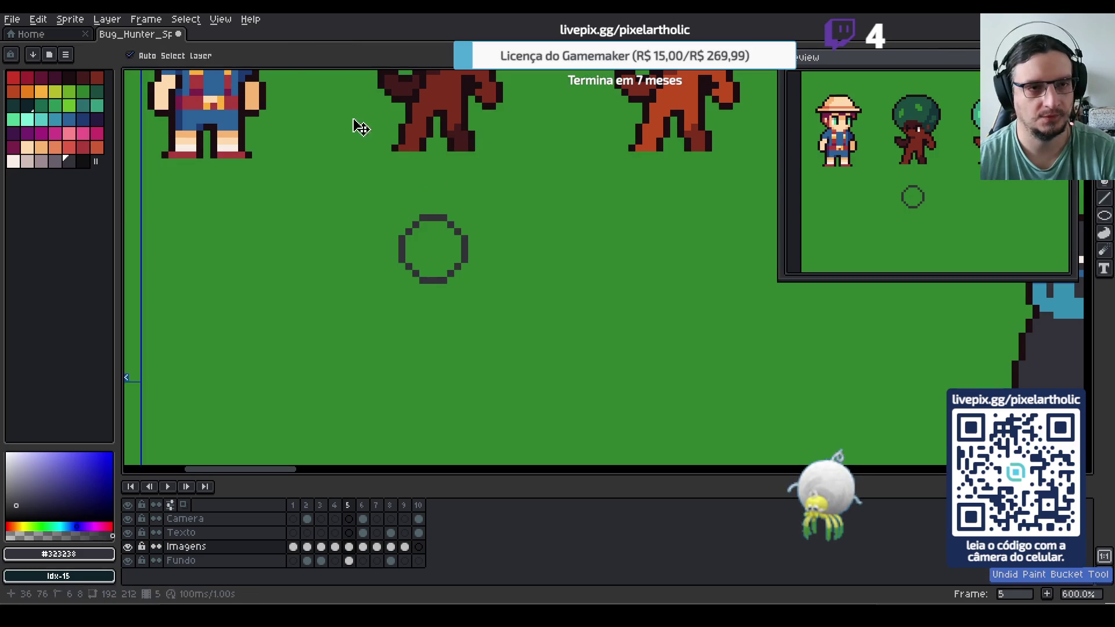
pyautogui.click(281, 55)
pyautogui.click(433, 250)
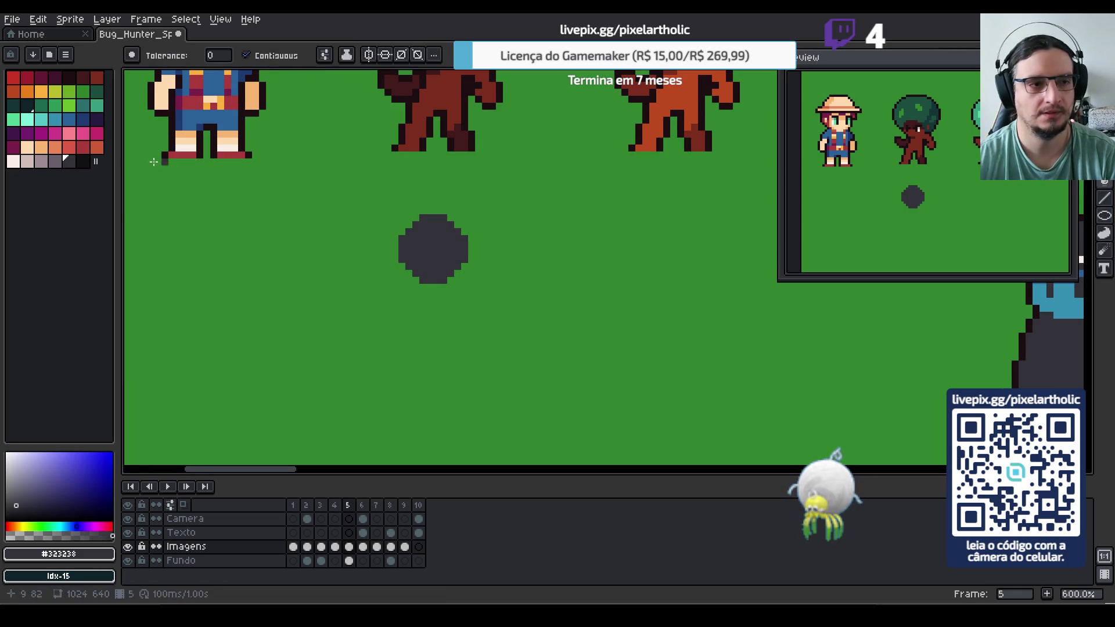
# Pencil a cream patch along the head's lower edge and widen the head with a dark column
pyautogui.click(14, 161)
pyautogui.press('b')
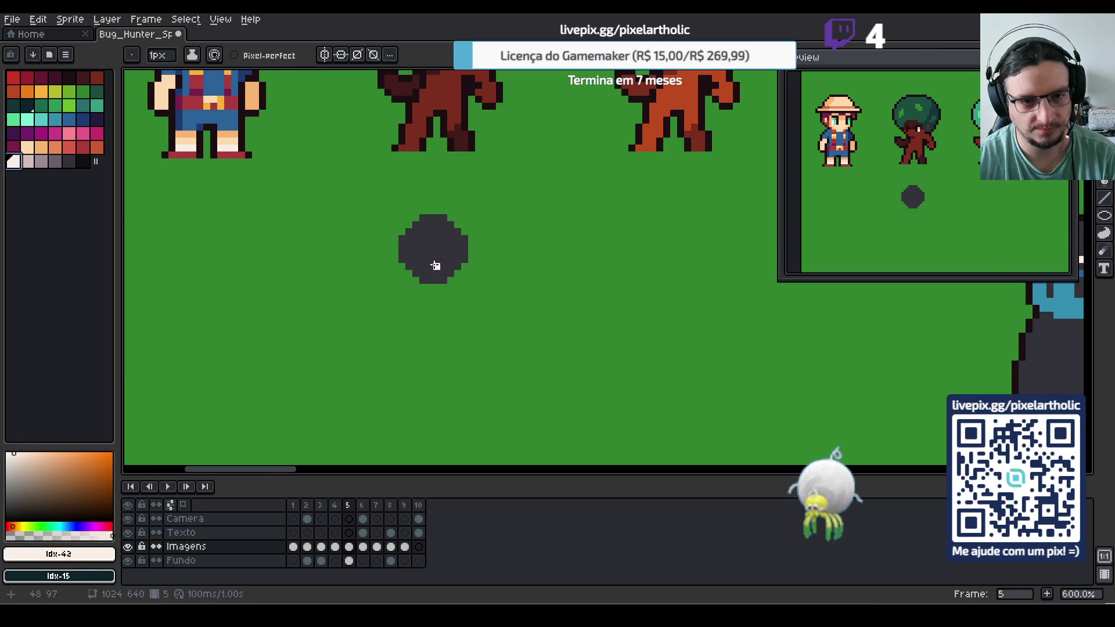
pyautogui.moveTo(435, 256)
pyautogui.mouseDown()
pyautogui.moveTo(446, 262)
pyautogui.moveTo(435, 281)
pyautogui.mouseUp()
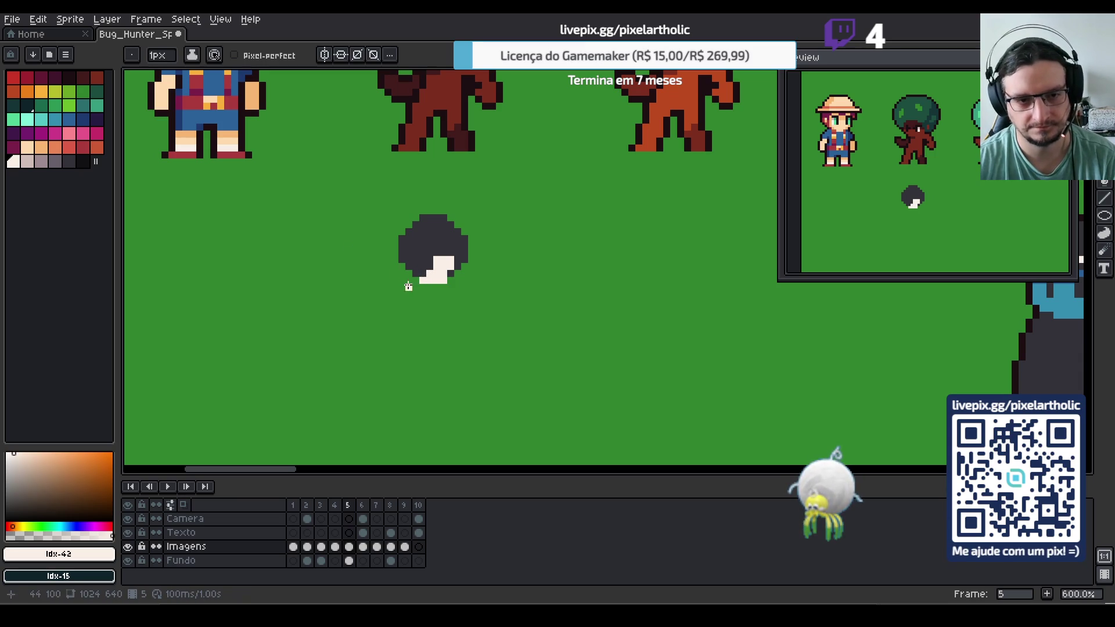
pyautogui.moveTo(430, 259); pyautogui.dragTo(442, 254)
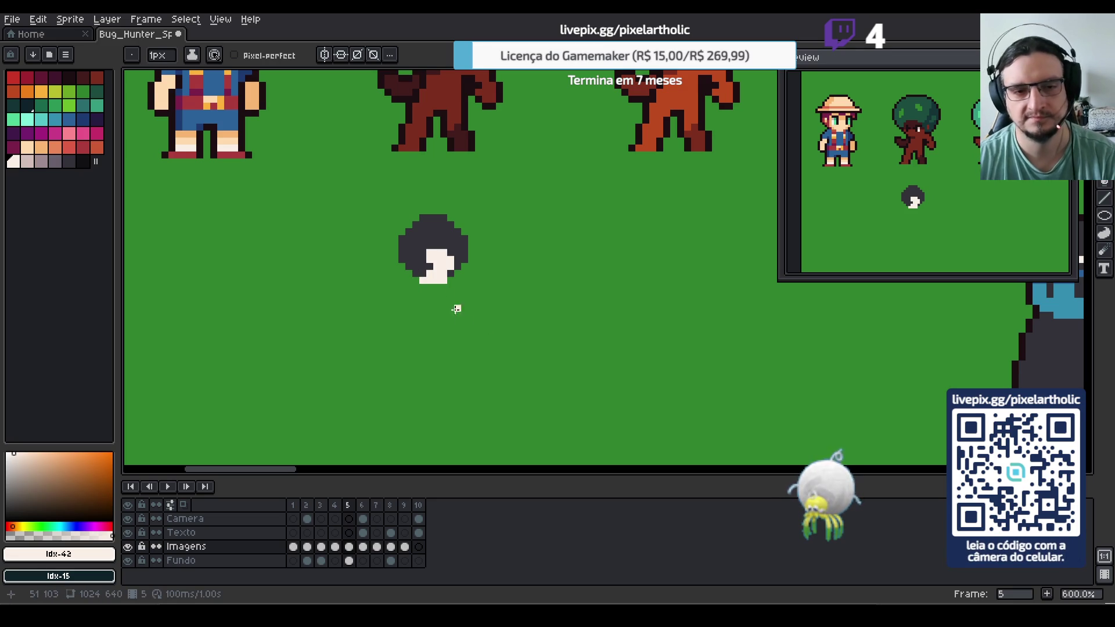
pyautogui.press('i')
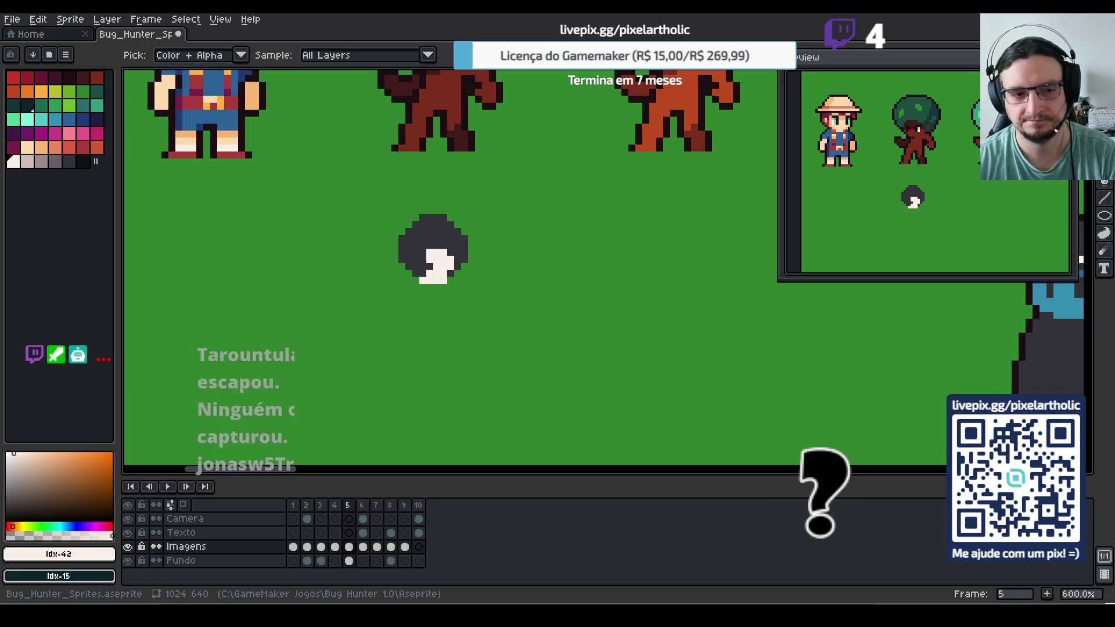
pyautogui.hotkey('ctrl', 'z')
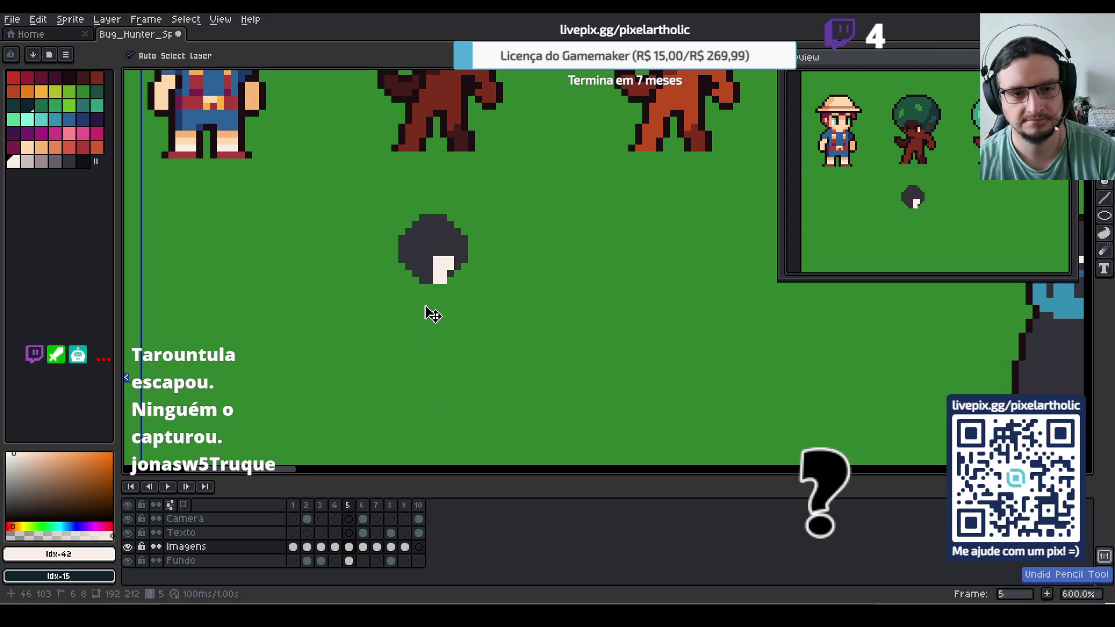
pyautogui.hotkey('ctrl', 'z')
pyautogui.moveTo(442, 266)
pyautogui.mouseDown()
pyautogui.moveTo(429, 285)
pyautogui.moveTo(406, 287)
pyautogui.moveTo(439, 293)
pyautogui.moveTo(448, 273)
pyautogui.mouseUp()
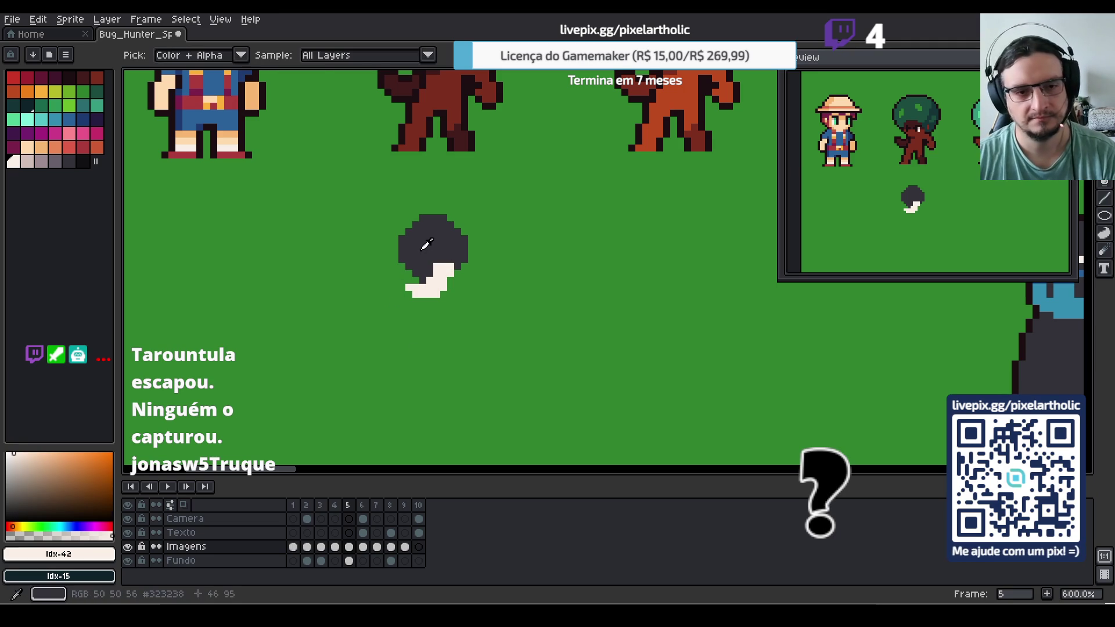
pyautogui.keyDown('alt'); pyautogui.click(412, 269); pyautogui.keyUp('alt')
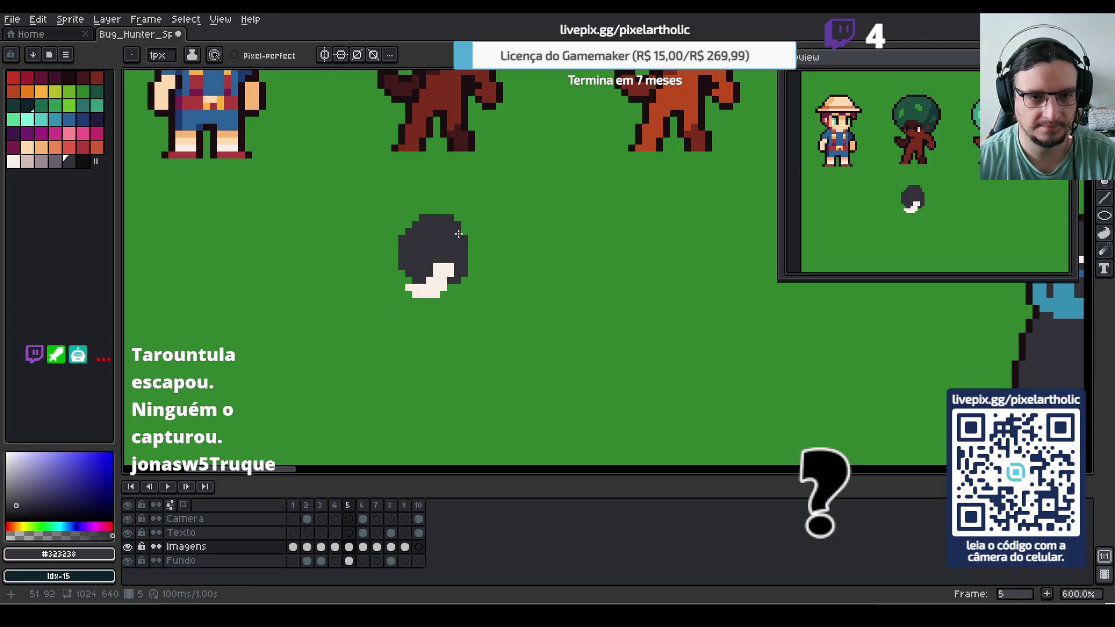
pyautogui.moveTo(471, 240); pyautogui.dragTo(471, 264)
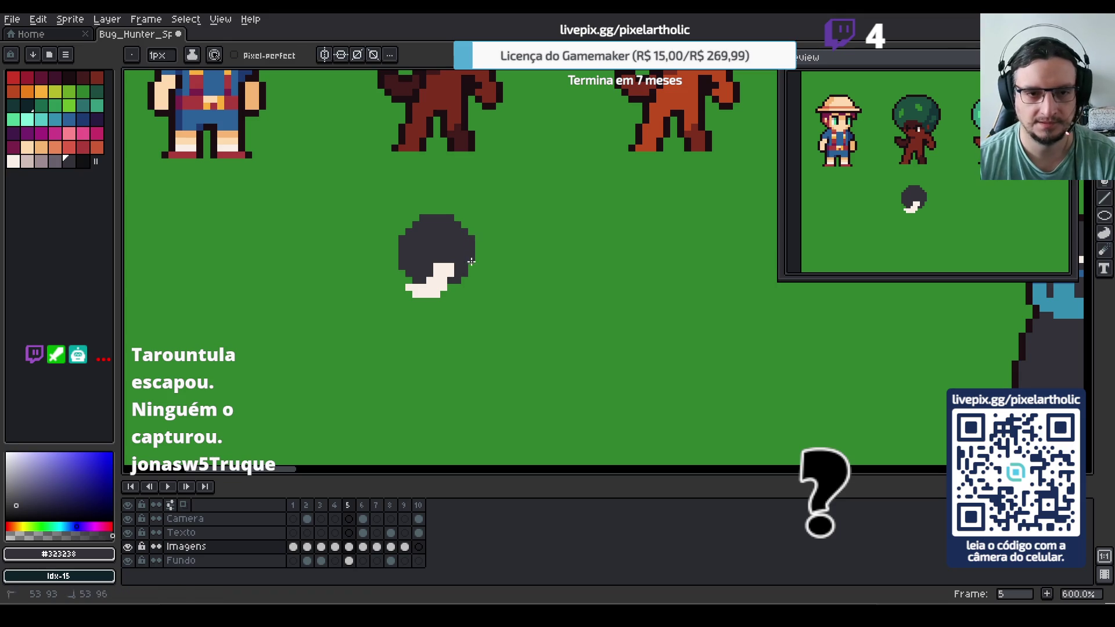
# Pencil two red eye blocks on the upper part of the dark head
pyautogui.press('i')
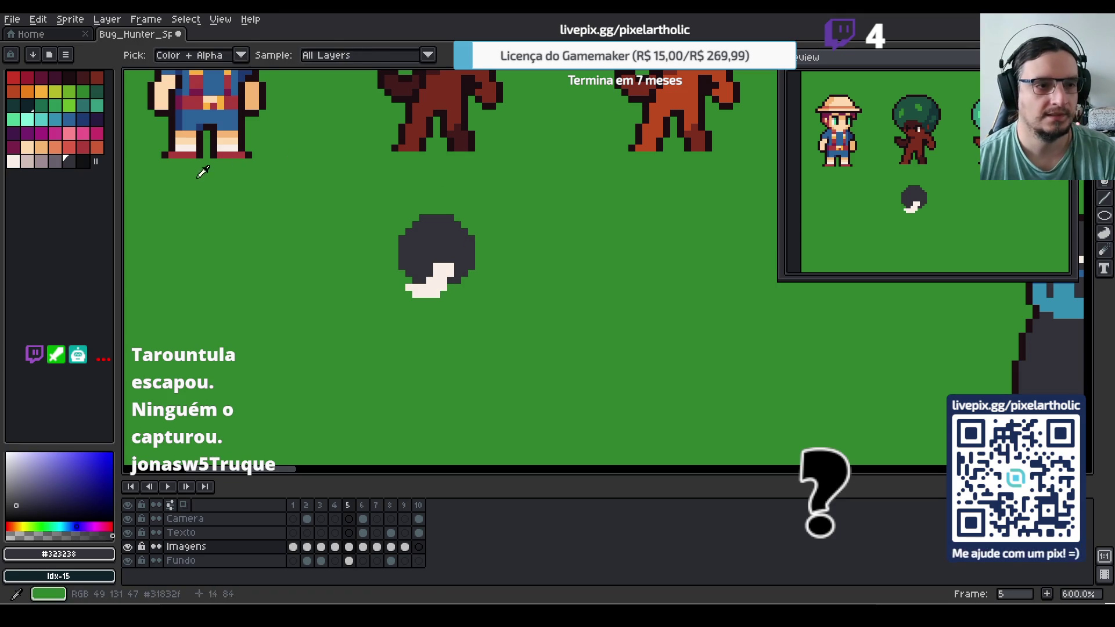
pyautogui.press('b')
pyautogui.click(16, 77)
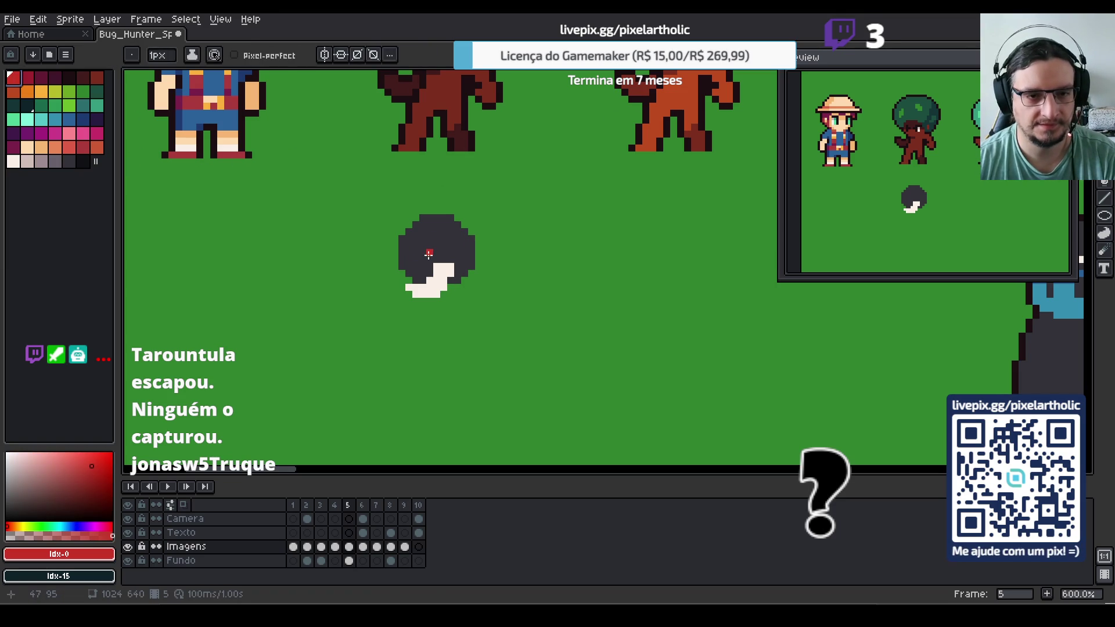
pyautogui.click(428, 256)
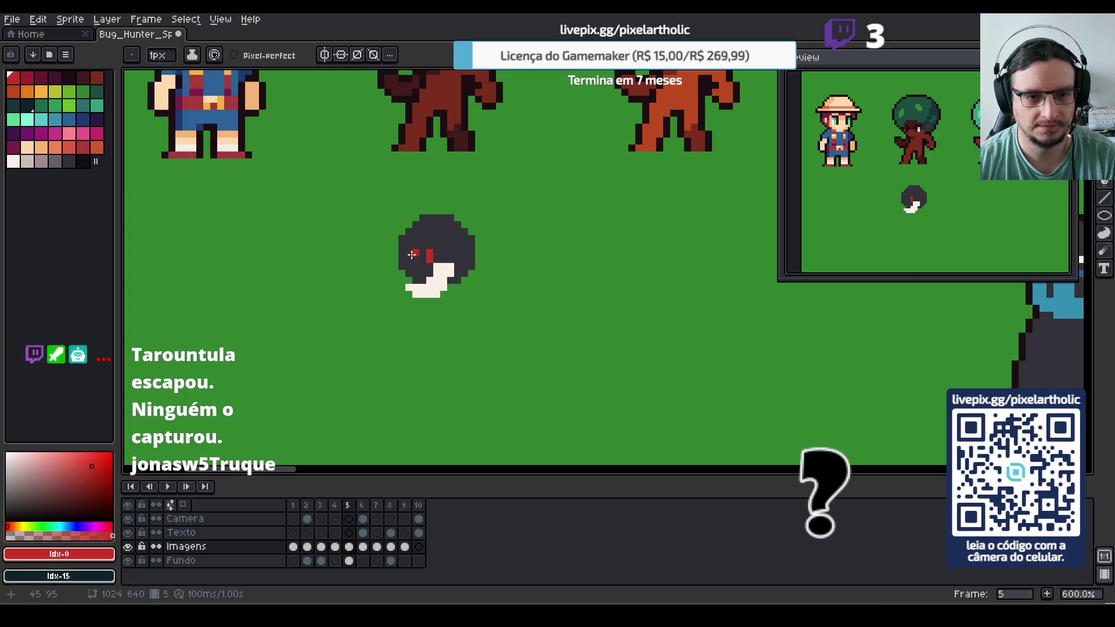
pyautogui.click(420, 255)
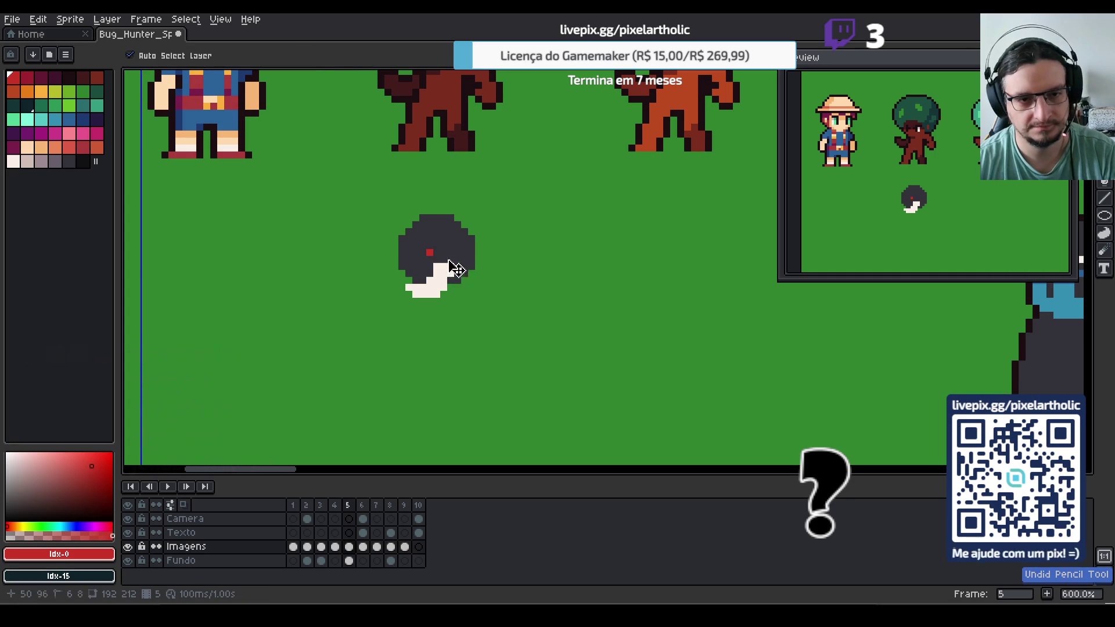
pyautogui.hotkey('ctrl', 'z')
pyautogui.moveTo(433, 247); pyautogui.dragTo(436, 247)
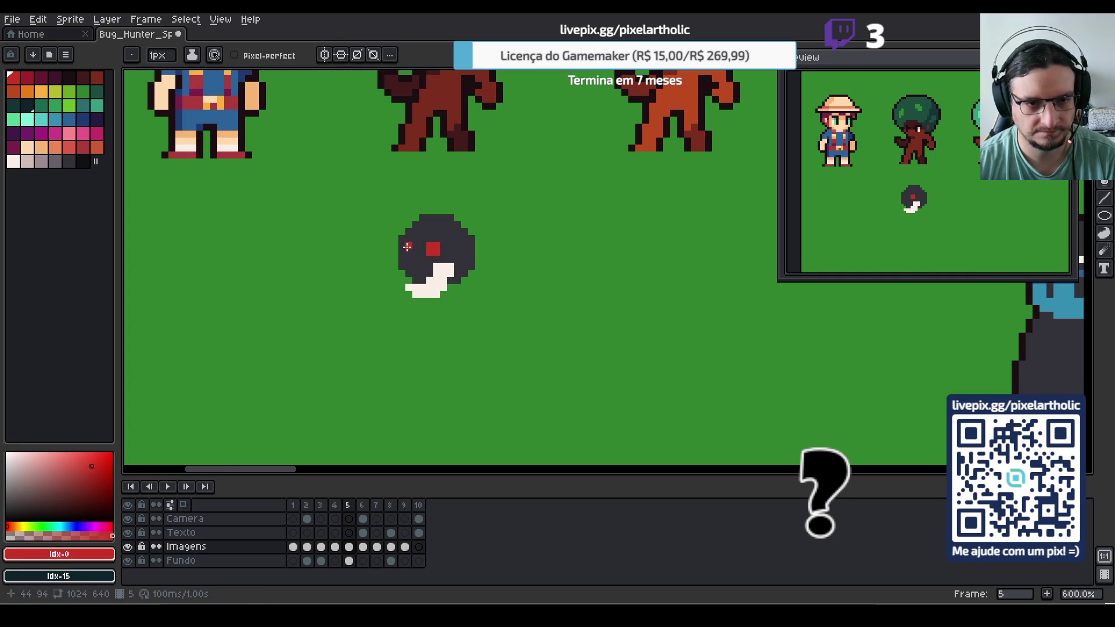
pyautogui.click(407, 247)
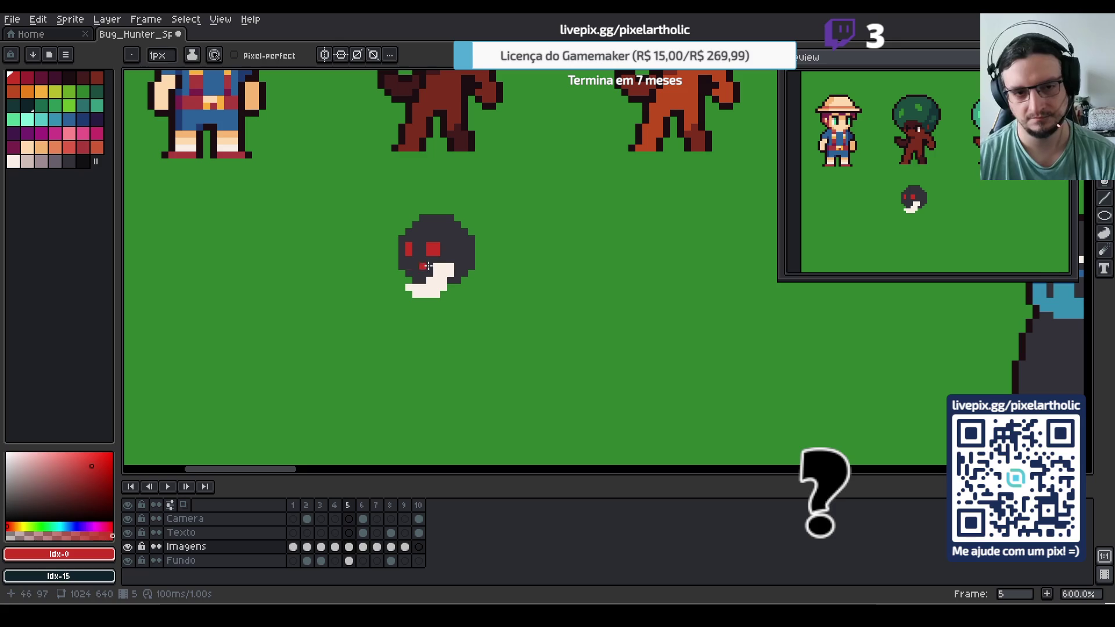
# Try a light pink stroke at the head's left edge, undo it, and re-pick the dark grey
pyautogui.press('i')
pyautogui.click(26, 162)
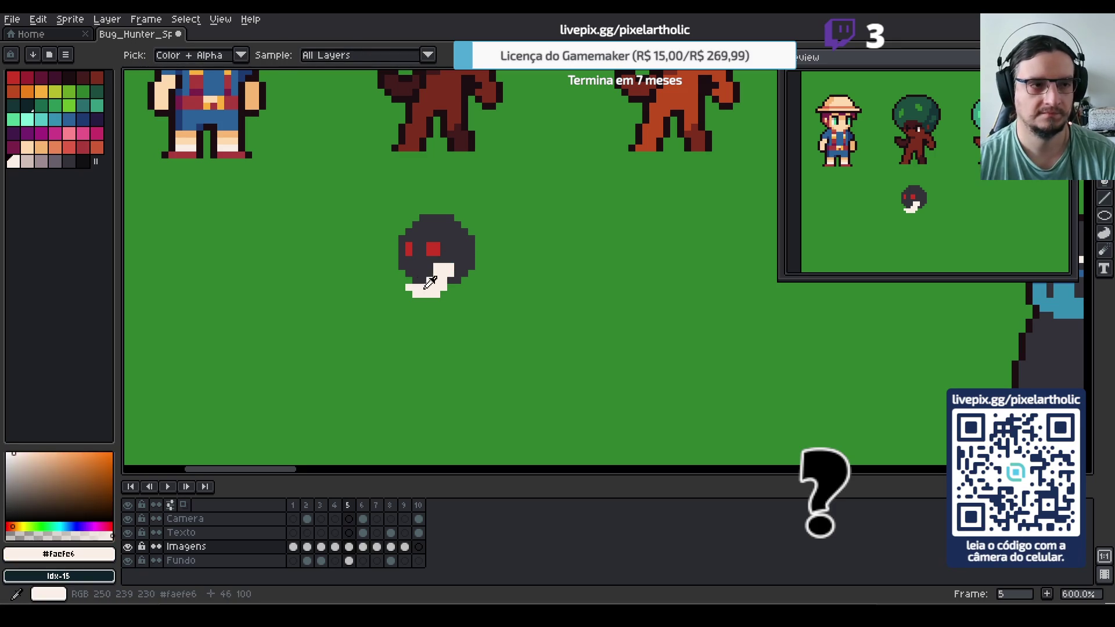
pyautogui.press('b')
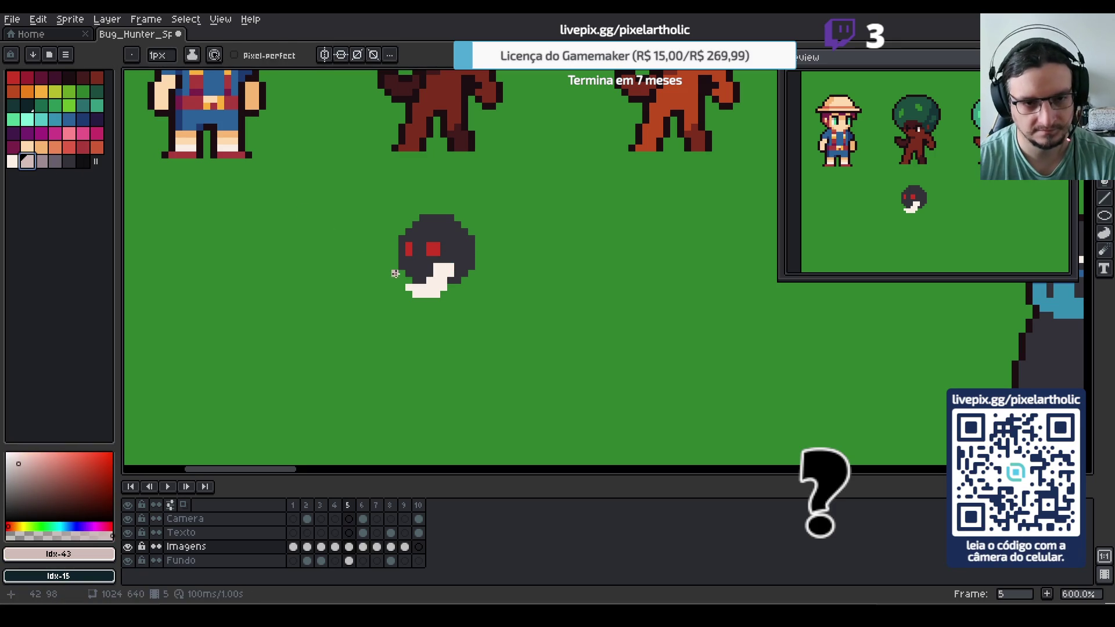
pyautogui.moveTo(400, 273); pyautogui.dragTo(393, 273)
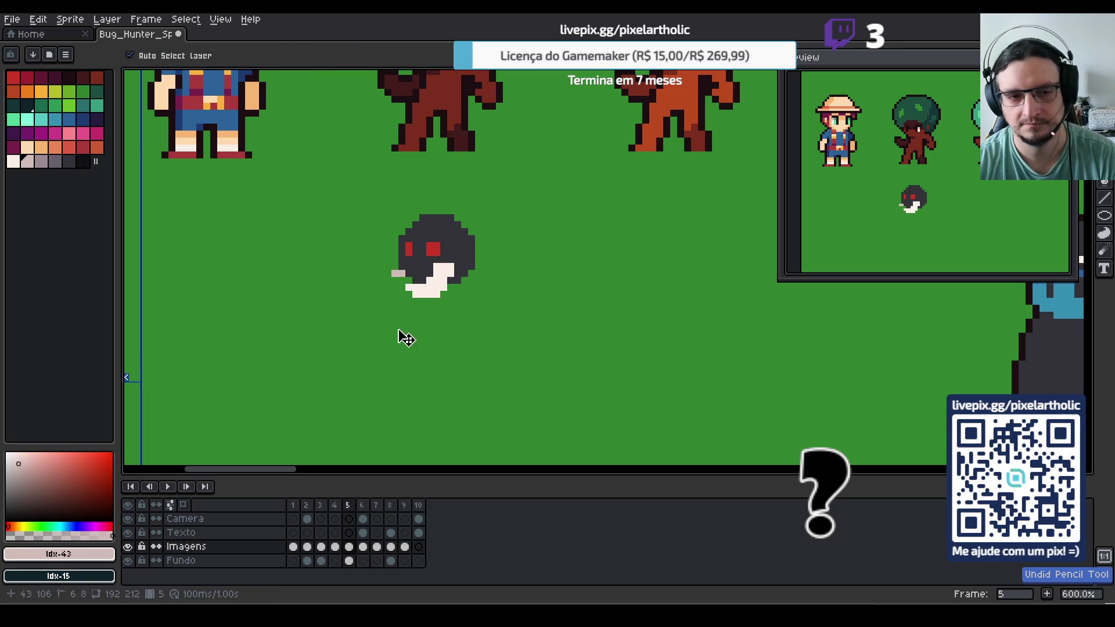
pyautogui.hotkey('ctrl', 'z')
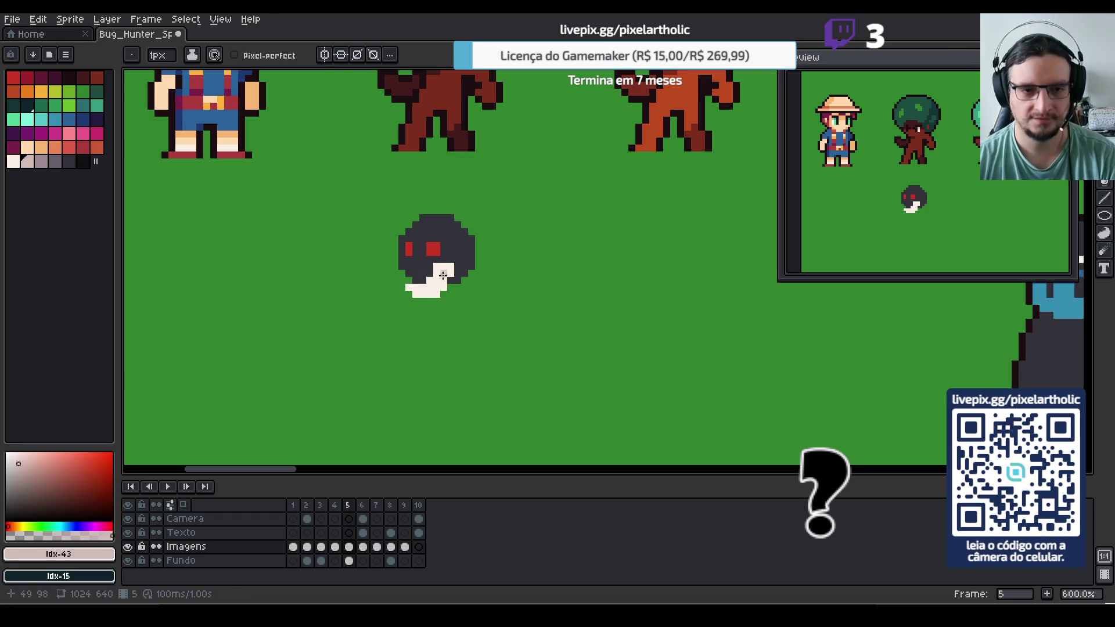
pyautogui.keyDown('alt'); pyautogui.click(470, 247); pyautogui.keyUp('alt')
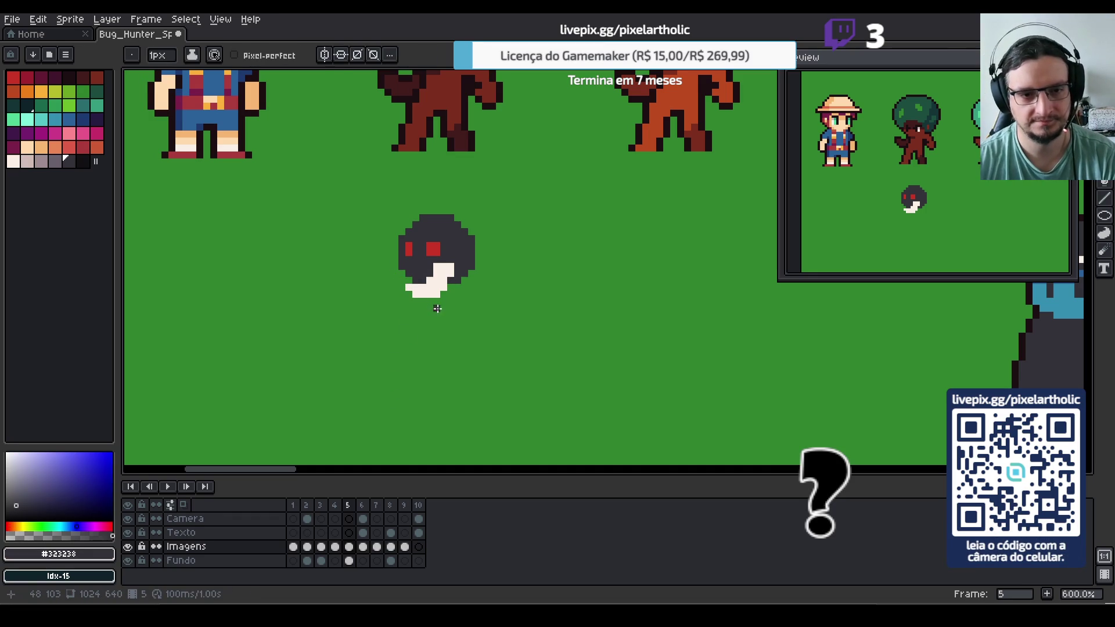
# Pencil a dark body outline trailing down-right from the head and bucket-fill it dark grey
pyautogui.moveTo(430, 301)
pyautogui.mouseDown()
pyautogui.moveTo(454, 329)
pyautogui.moveTo(470, 325)
pyautogui.mouseUp()
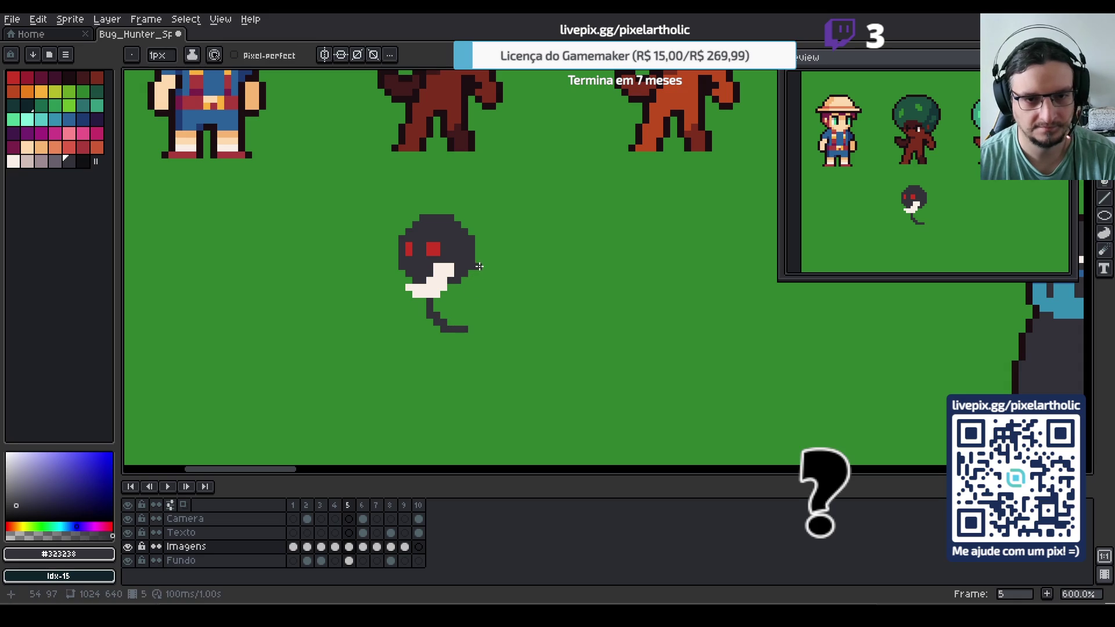
pyautogui.moveTo(478, 266)
pyautogui.mouseDown()
pyautogui.moveTo(492, 308)
pyautogui.moveTo(465, 322)
pyautogui.moveTo(448, 303)
pyautogui.moveTo(465, 289)
pyautogui.moveTo(478, 311)
pyautogui.moveTo(444, 308)
pyautogui.moveTo(510, 317)
pyautogui.mouseUp()
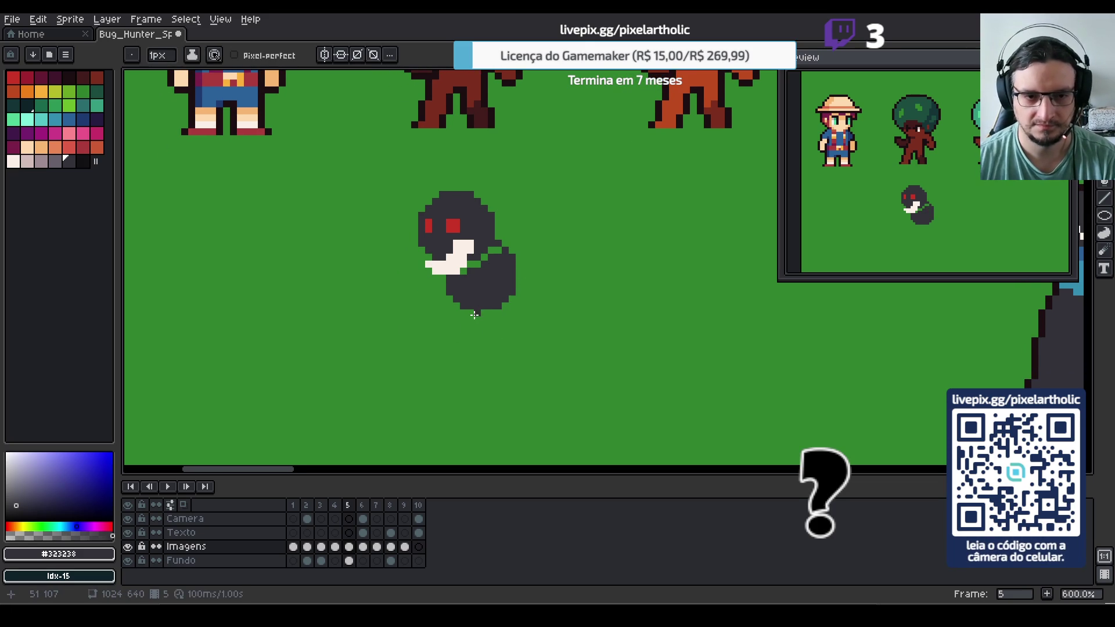
pyautogui.moveTo(472, 317)
pyautogui.mouseDown()
pyautogui.moveTo(475, 341)
pyautogui.moveTo(544, 349)
pyautogui.moveTo(560, 309)
pyautogui.moveTo(551, 283)
pyautogui.moveTo(534, 278)
pyautogui.mouseUp()
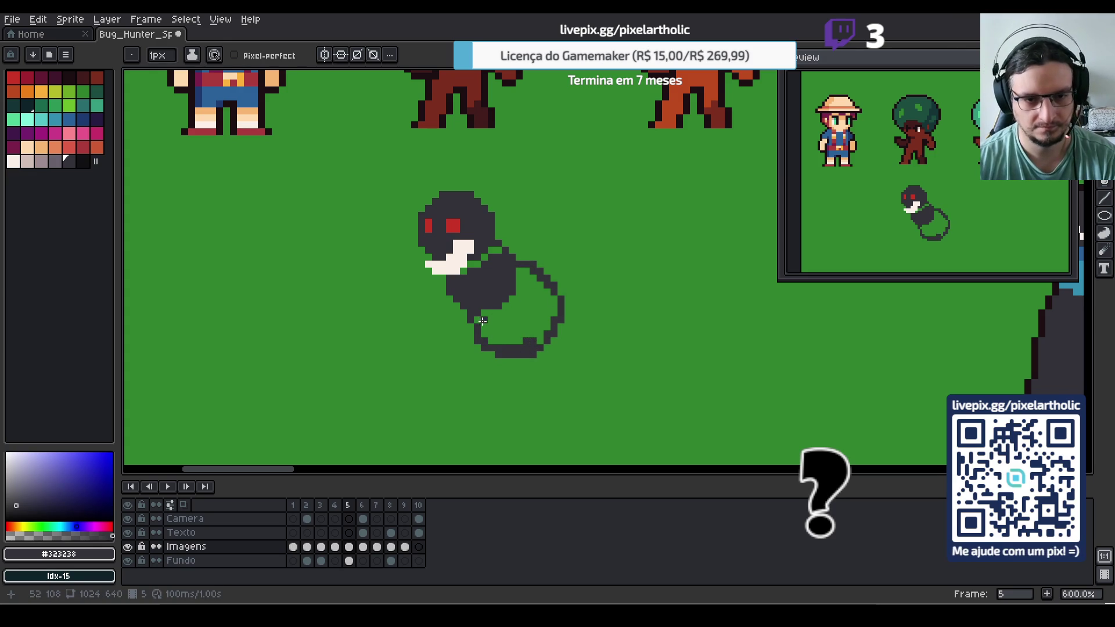
pyautogui.moveTo(481, 320)
pyautogui.mouseDown()
pyautogui.moveTo(510, 308)
pyautogui.moveTo(525, 274)
pyautogui.mouseUp()
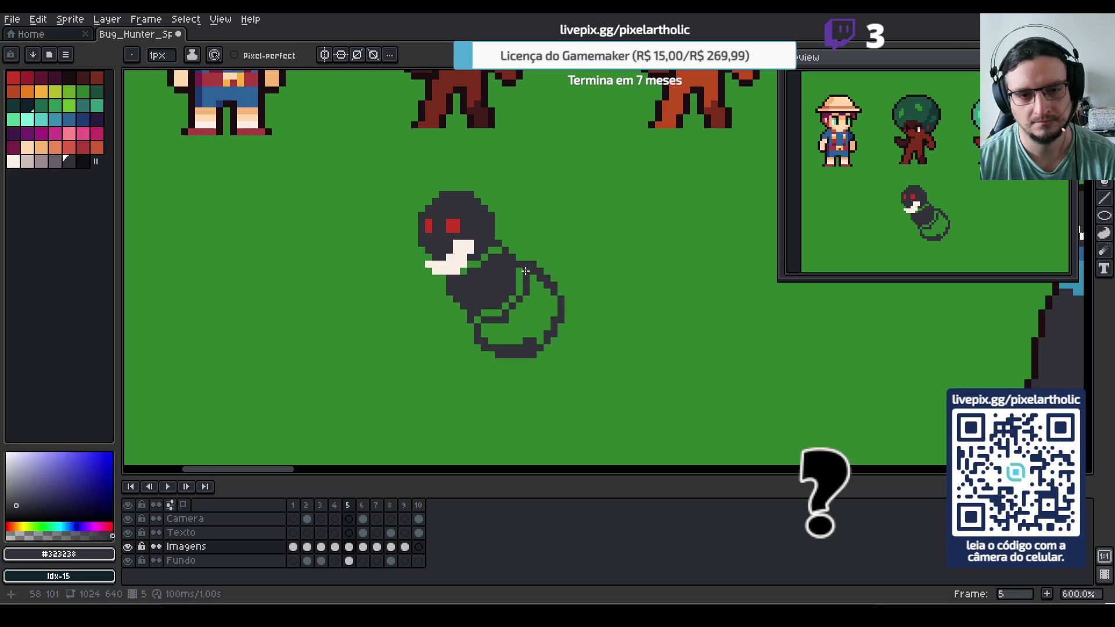
pyautogui.press('g')
pyautogui.click(511, 336)
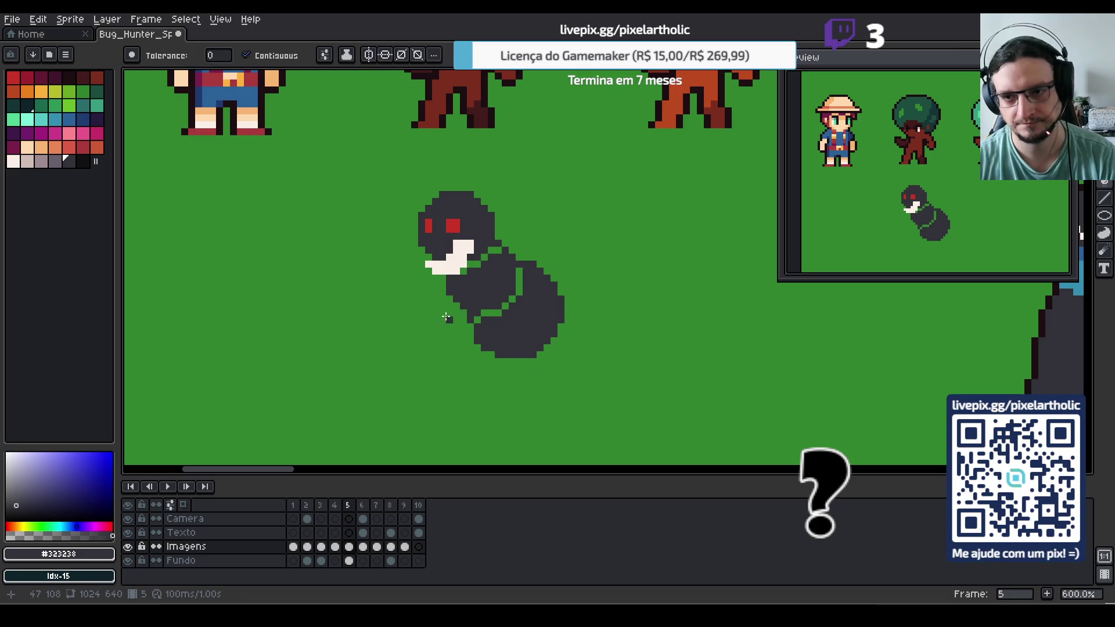
# Eyedrop the eye red and pencil diagonal stripes across the neck and body
pyautogui.press('i')
pyautogui.click(458, 228)
pyautogui.press('b')
pyautogui.moveTo(464, 270); pyautogui.dragTo(492, 250)
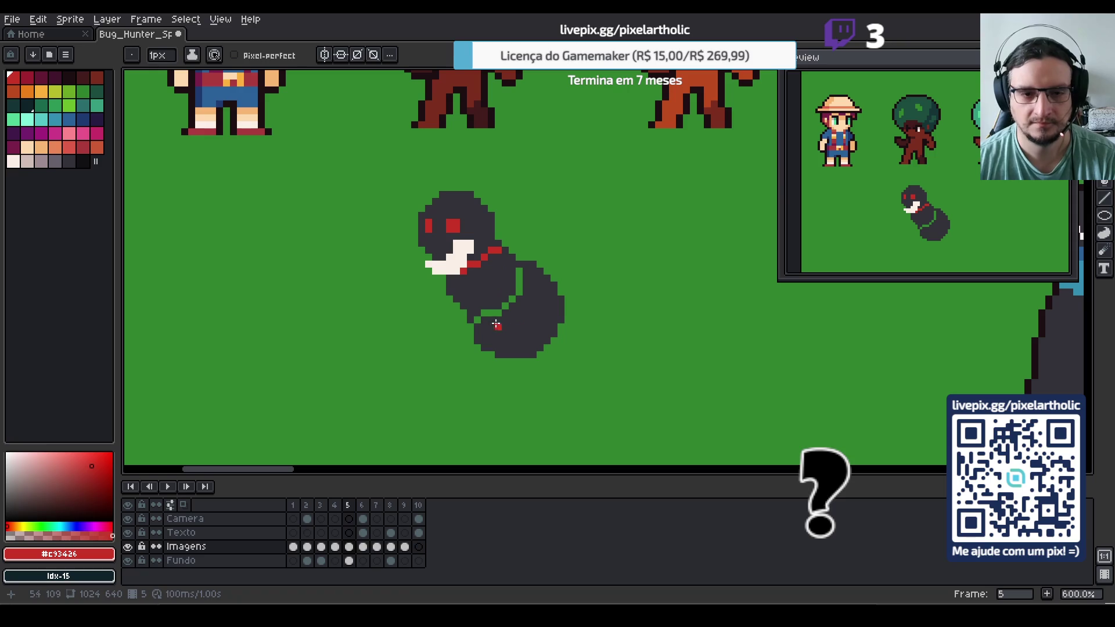
pyautogui.click(479, 318)
pyautogui.moveTo(484, 313)
pyautogui.mouseDown()
pyautogui.moveTo(512, 298)
pyautogui.moveTo(520, 272)
pyautogui.mouseUp()
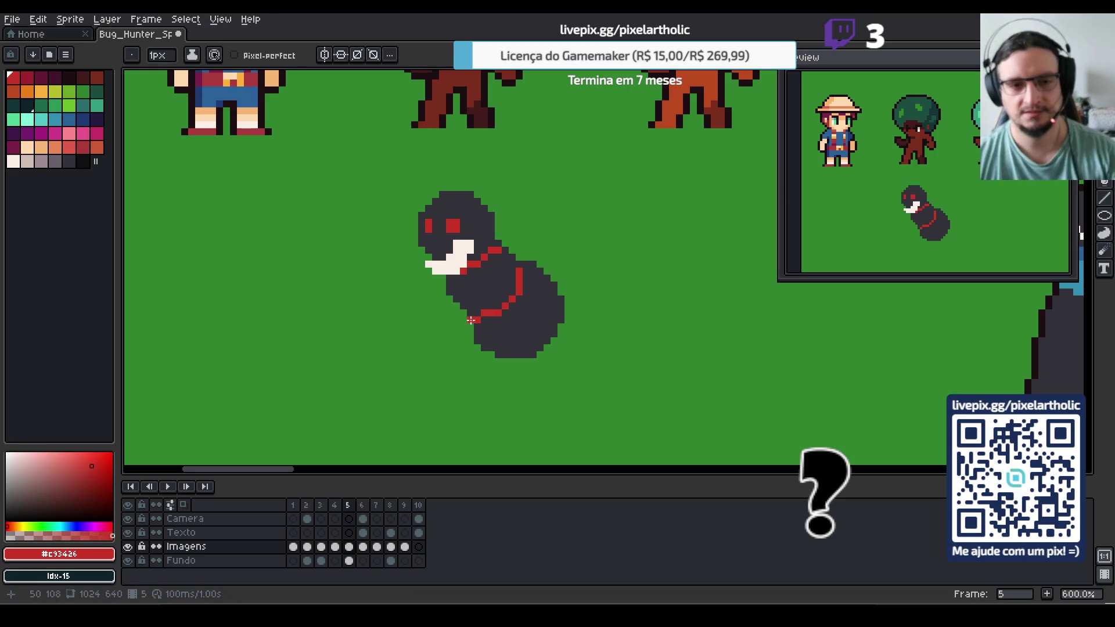
# Paint an off-white patch on the body and widen the red eyes with extra pixels
pyautogui.keyDown('alt'); pyautogui.click(465, 248); pyautogui.keyUp('alt')
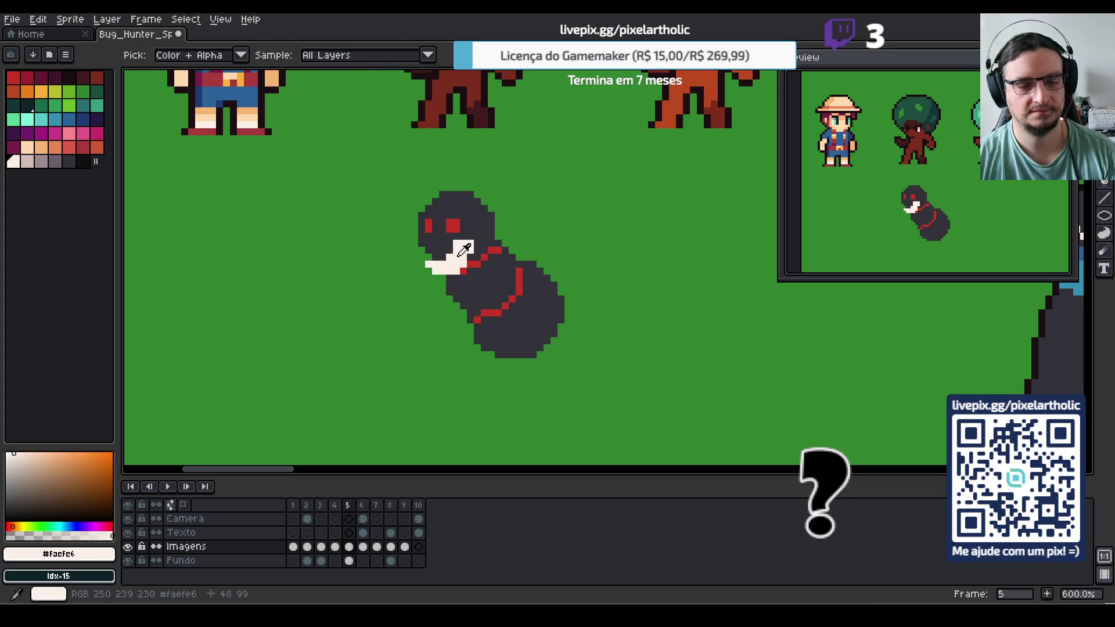
pyautogui.moveTo(495, 268)
pyautogui.mouseDown()
pyautogui.moveTo(523, 289)
pyautogui.moveTo(525, 306)
pyautogui.moveTo(504, 314)
pyautogui.mouseUp()
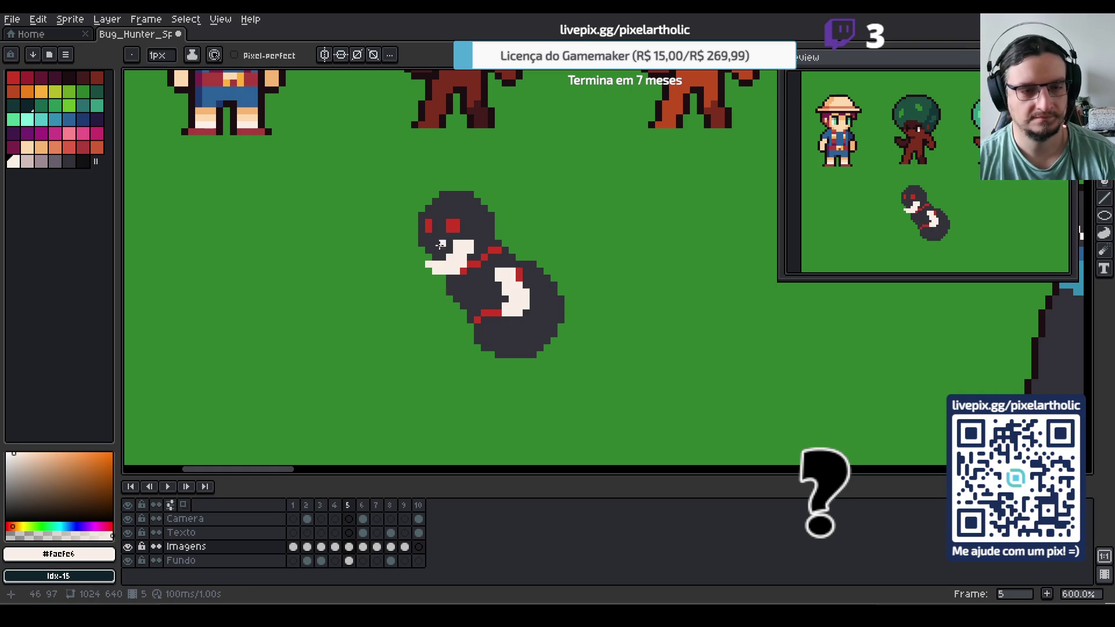
pyautogui.press('alt')
pyautogui.keyDown('alt'); pyautogui.click(457, 222); pyautogui.keyUp('alt')
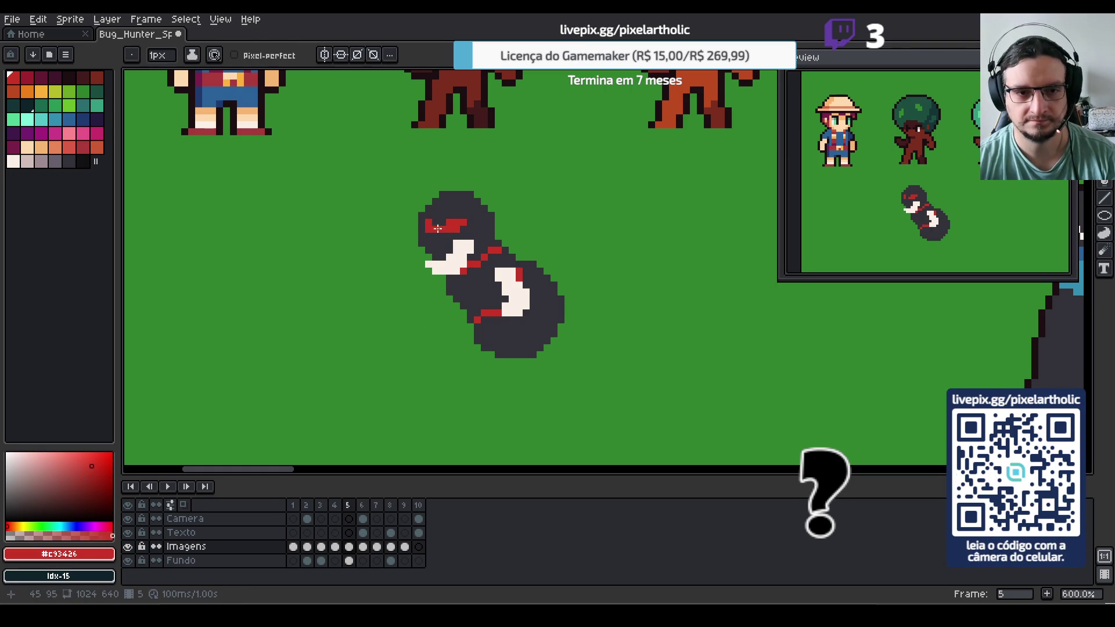
pyautogui.hotkey('ctrl', 'z')
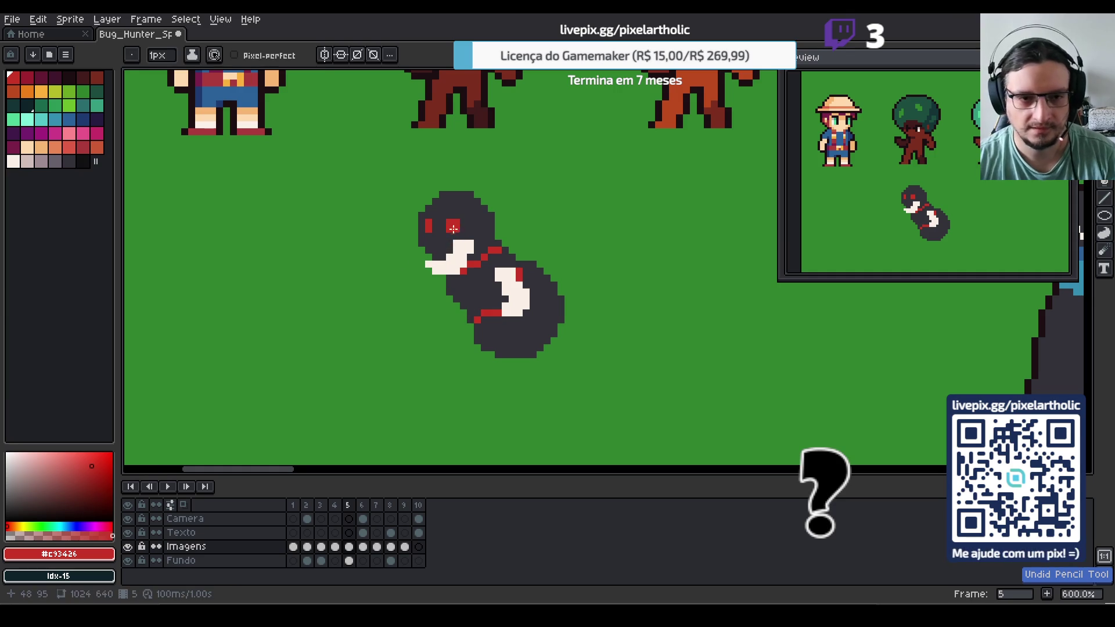
pyautogui.keyDown('alt'); pyautogui.click(457, 204); pyautogui.keyUp('alt')
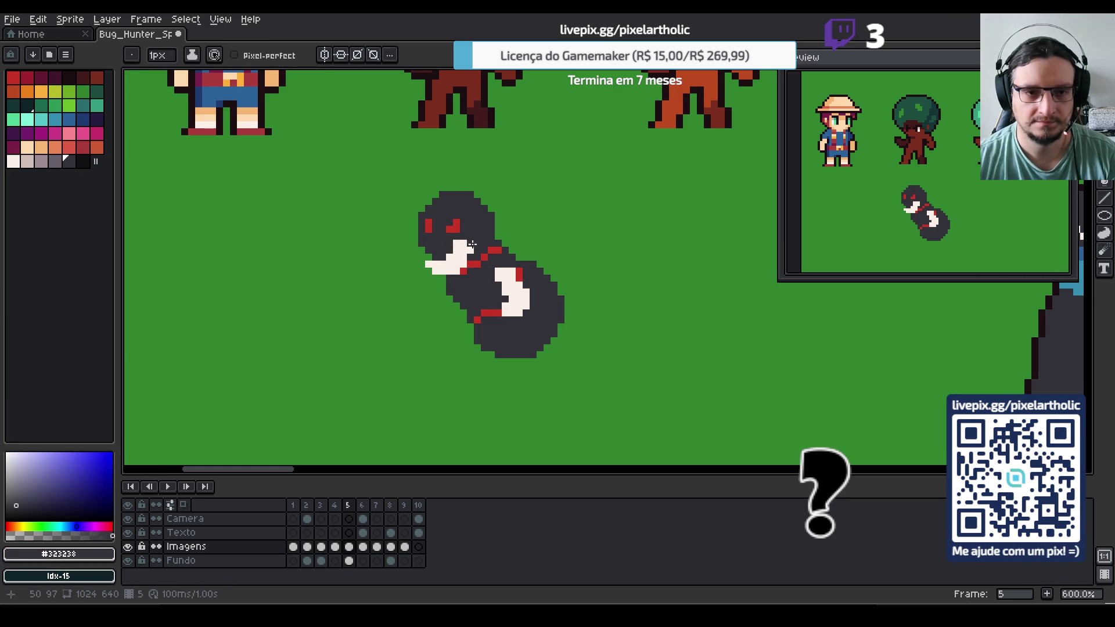
pyautogui.keyDown('alt'); pyautogui.click(457, 226); pyautogui.keyUp('alt')
pyautogui.click(436, 228)
pyautogui.click(457, 226)
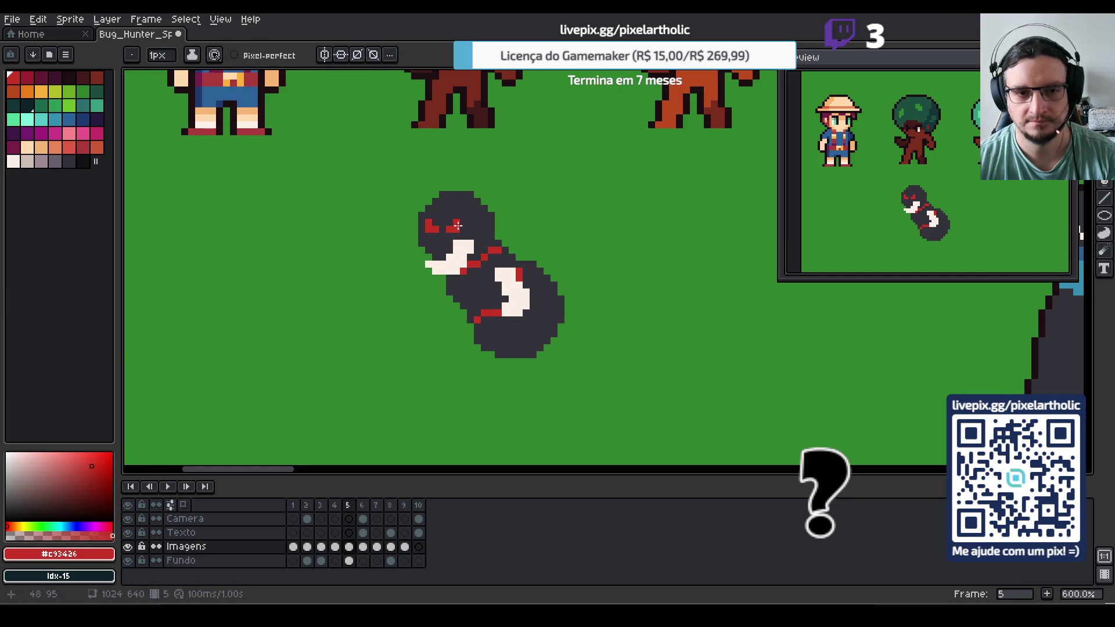
pyautogui.moveTo(462, 227); pyautogui.dragTo(462, 228)
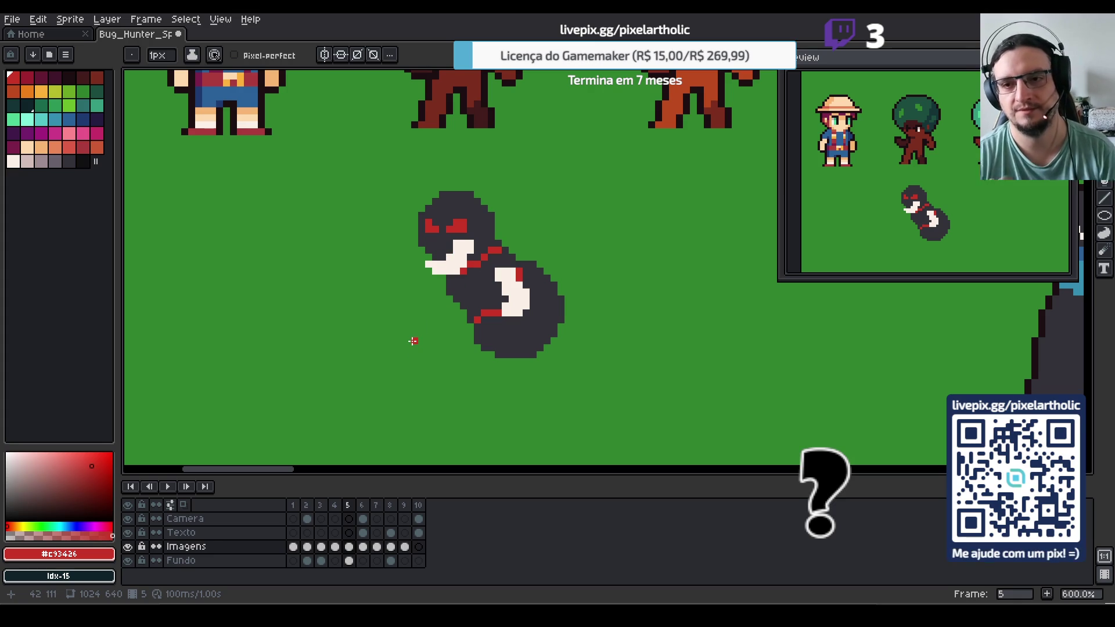
# Cut the white body marking with a dark line and fill both parts with the body grey
pyautogui.keyDown('alt'); pyautogui.click(520, 300); pyautogui.keyUp('alt')
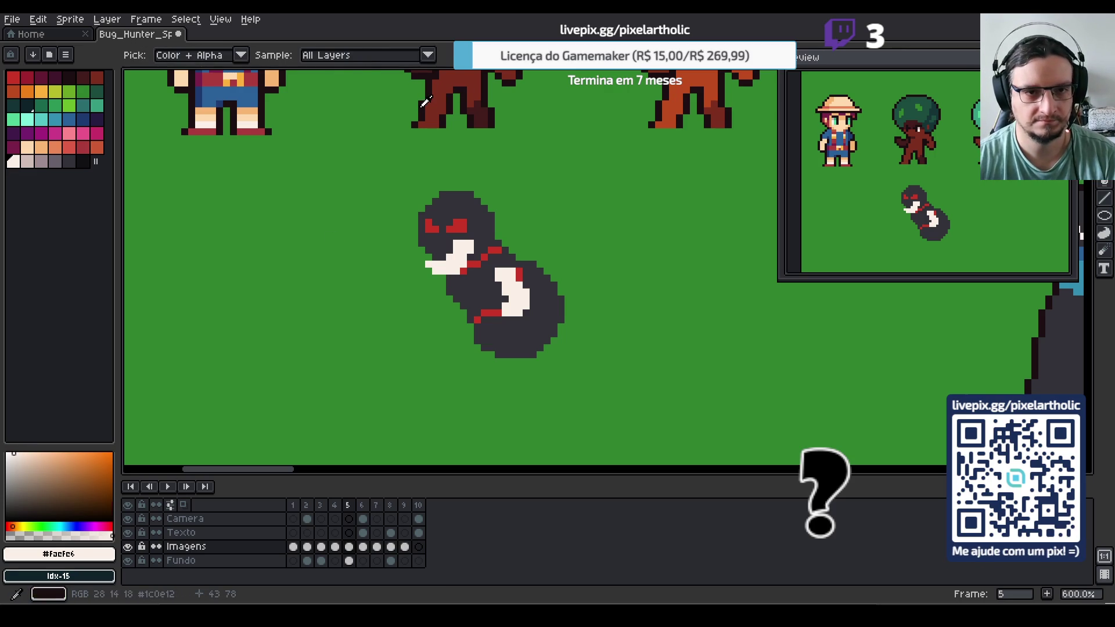
pyautogui.keyDown('alt'); pyautogui.click(491, 276); pyautogui.keyUp('alt')
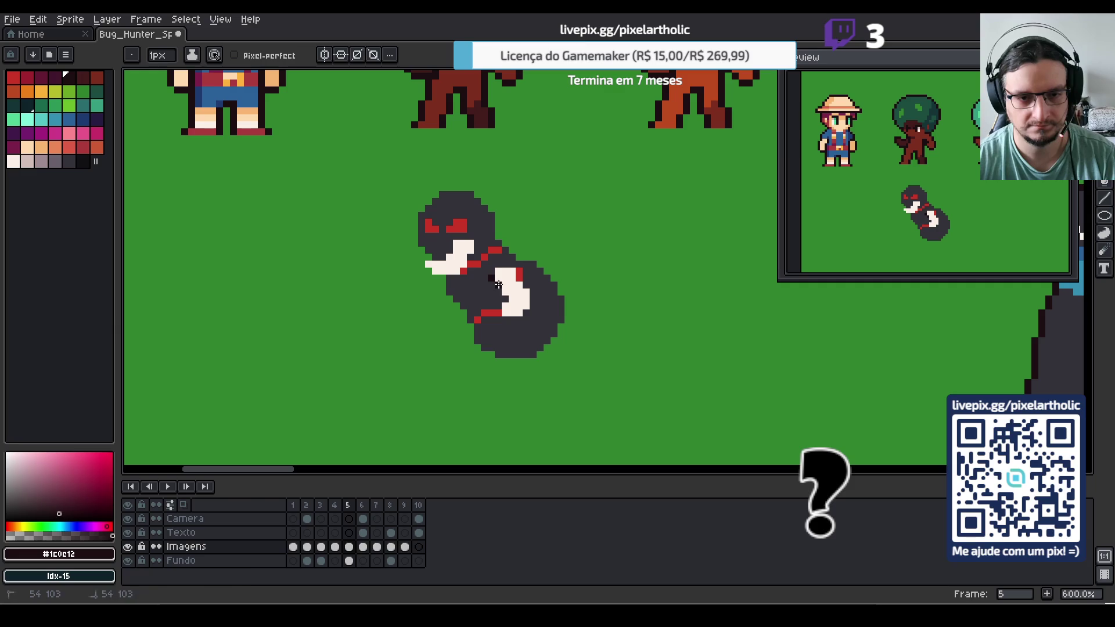
pyautogui.moveTo(497, 271)
pyautogui.mouseDown()
pyautogui.moveTo(521, 321)
pyautogui.moveTo(519, 279)
pyautogui.mouseUp()
pyautogui.click(504, 301)
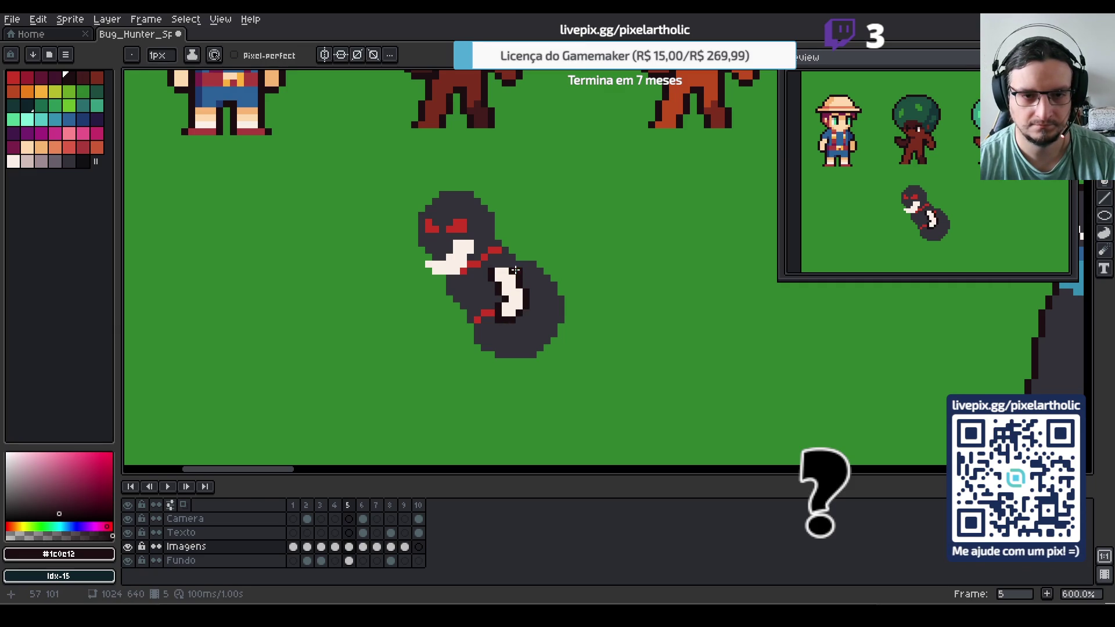
pyautogui.keyDown('alt'); pyautogui.click(515, 270); pyautogui.keyUp('alt')
pyautogui.press('g')
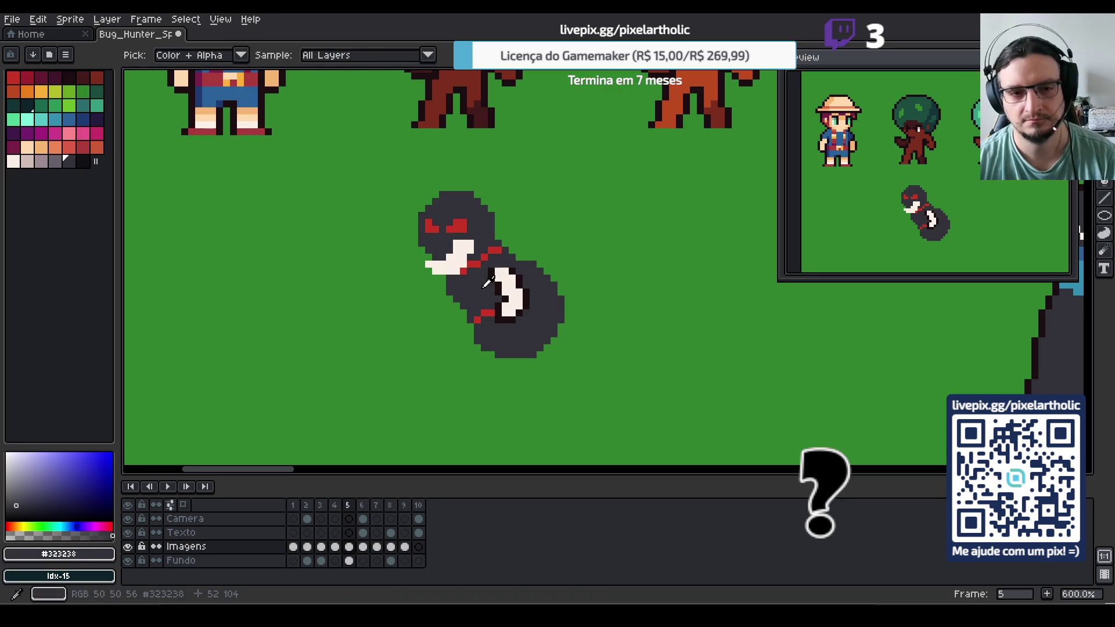
pyautogui.click(497, 269)
pyautogui.click(512, 293)
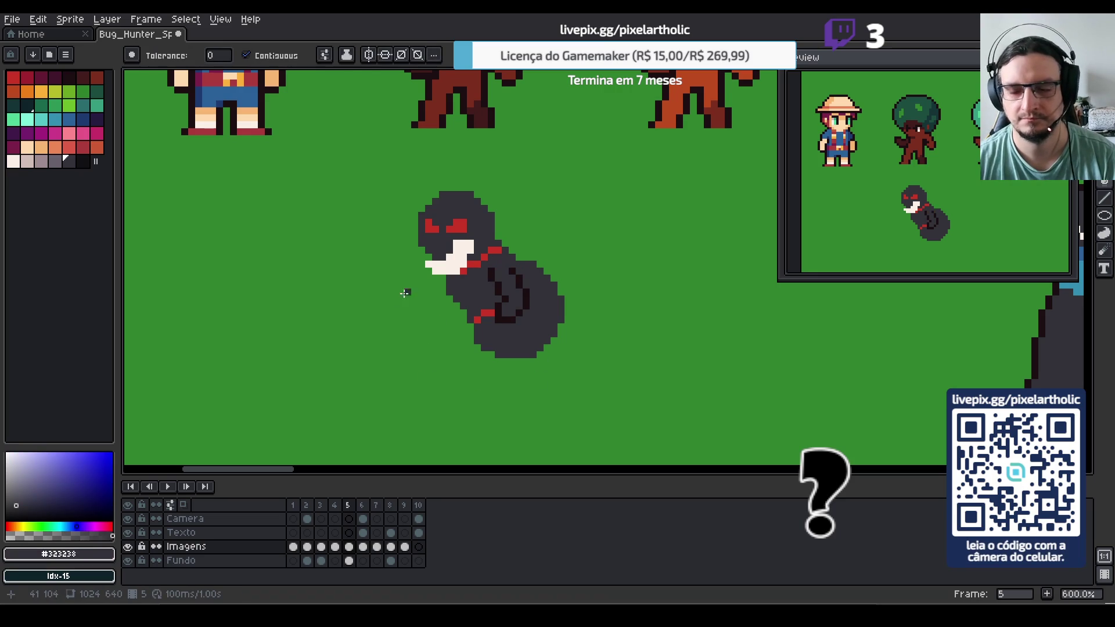
# Darken the mouth-neck edge and paint the red stripes and dark lines over in body grey #323238
pyautogui.keyDown('alt'); pyautogui.click(505, 310); pyautogui.keyUp('alt')
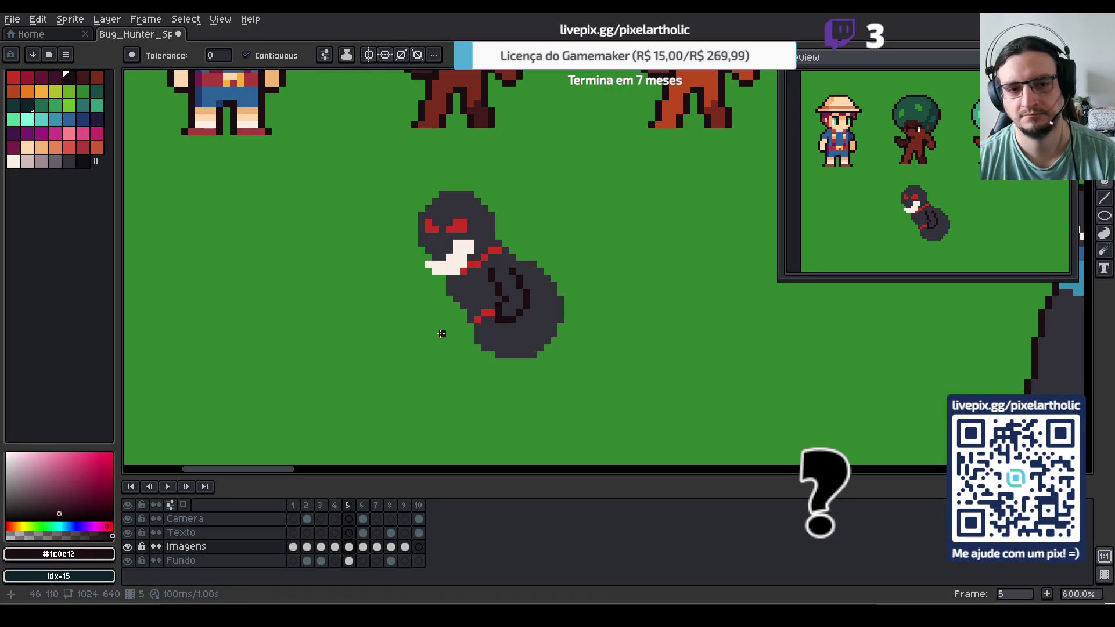
pyautogui.keyDown('alt'); pyautogui.click(464, 284); pyautogui.keyUp('alt')
pyautogui.press('b')
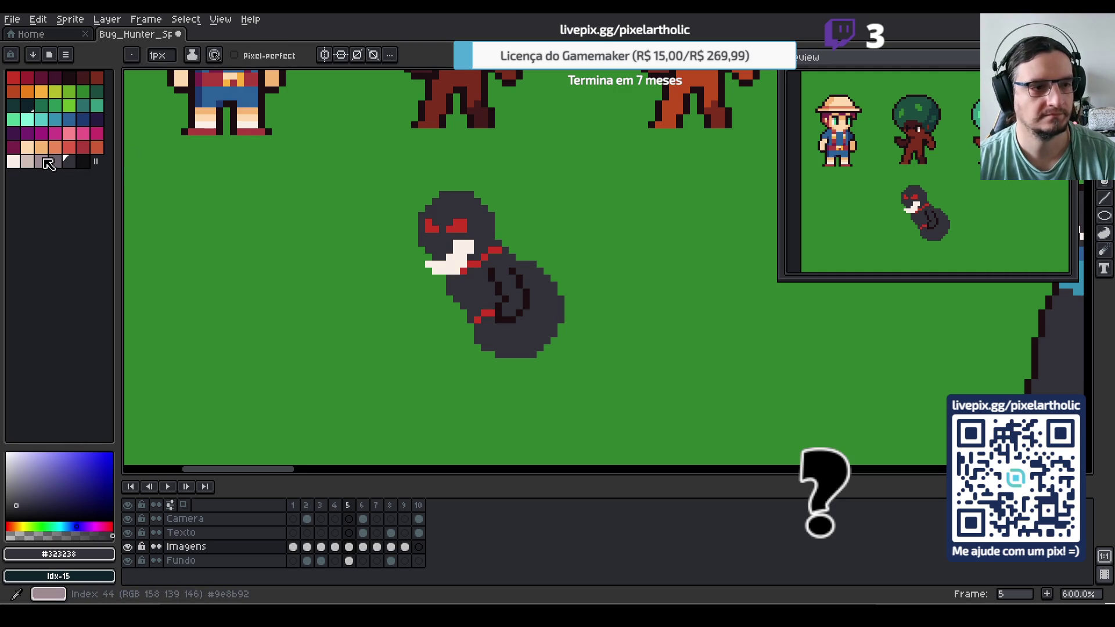
pyautogui.click(82, 162)
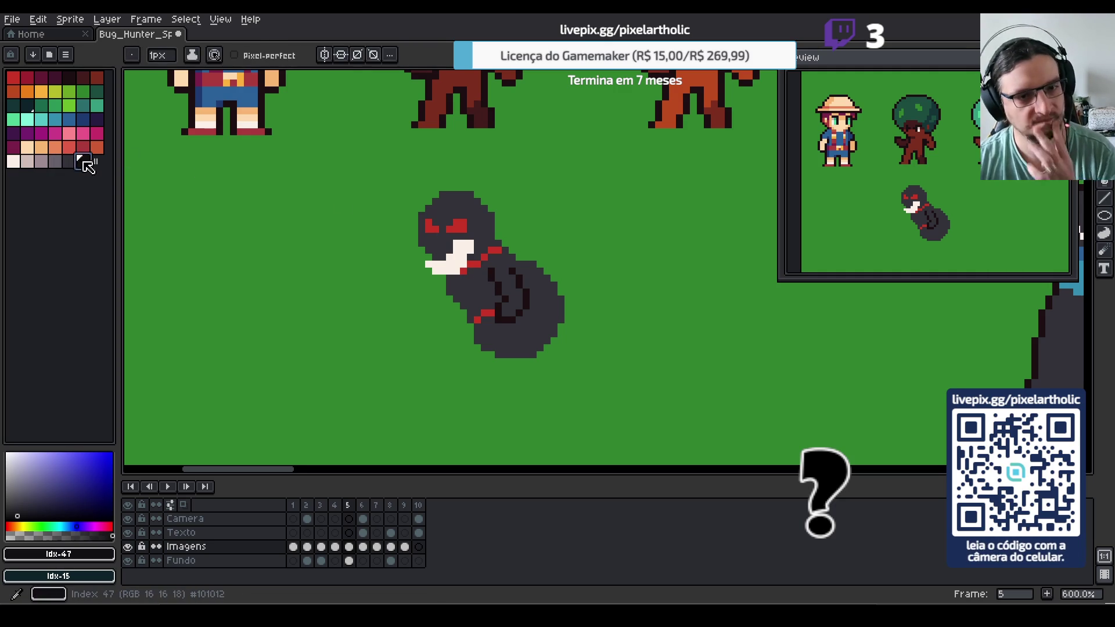
pyautogui.moveTo(464, 270); pyautogui.dragTo(474, 262)
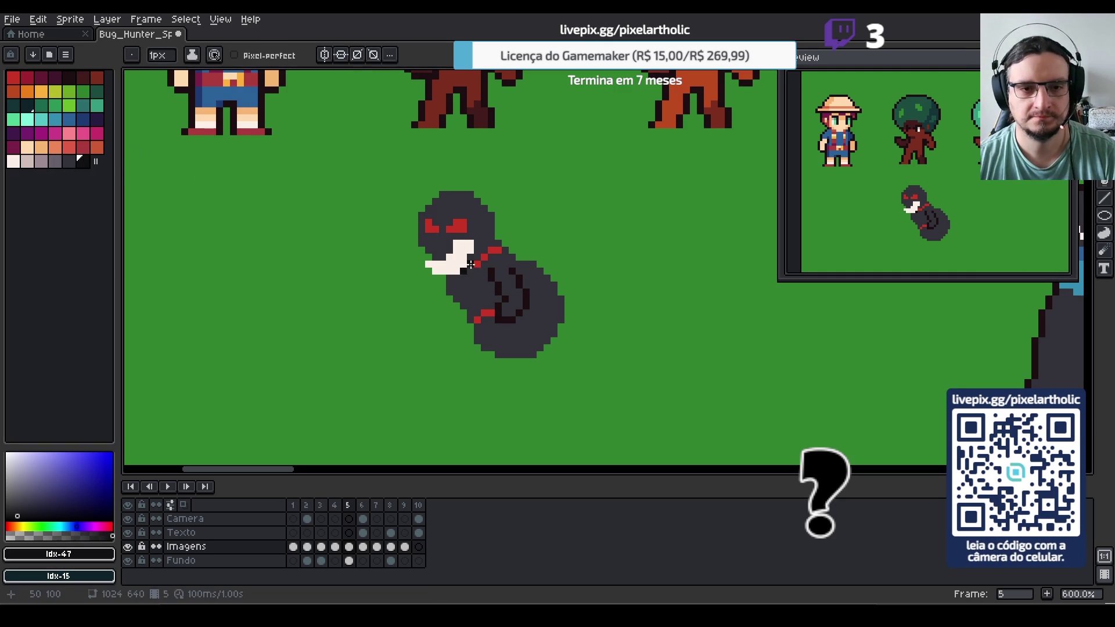
pyautogui.click(496, 244)
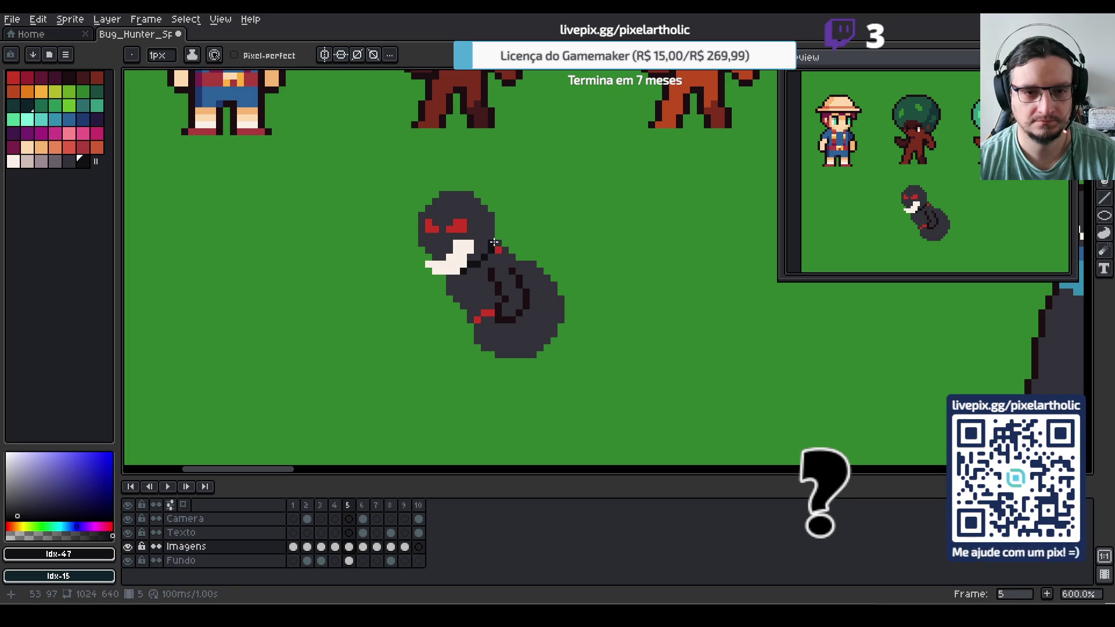
pyautogui.keyDown('alt'); pyautogui.click(481, 279); pyautogui.keyUp('alt')
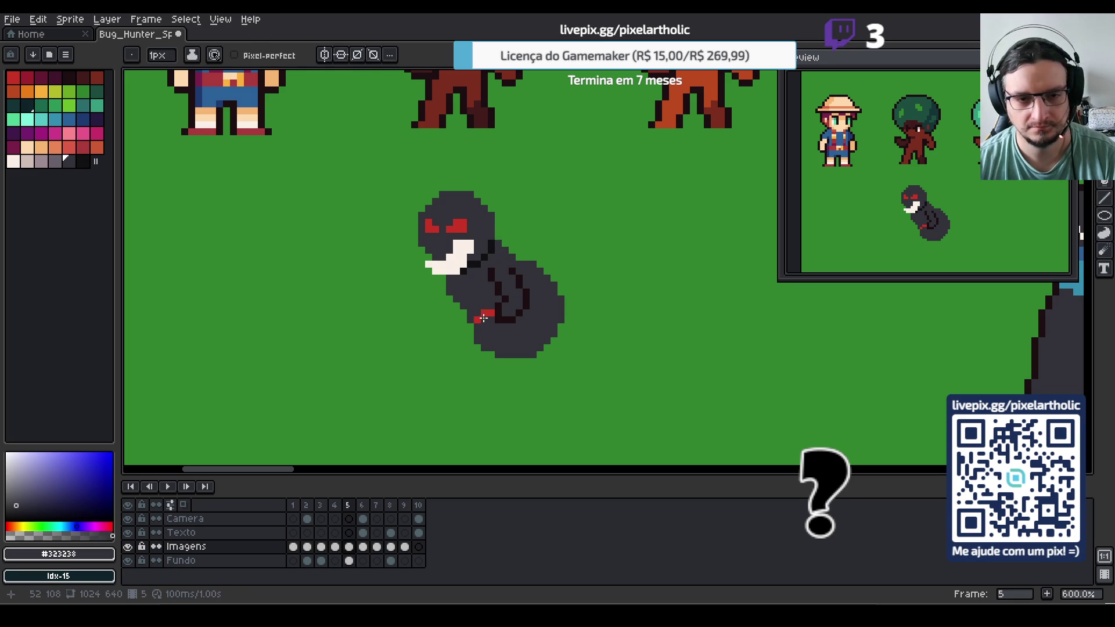
pyautogui.moveTo(484, 318); pyautogui.dragTo(490, 310)
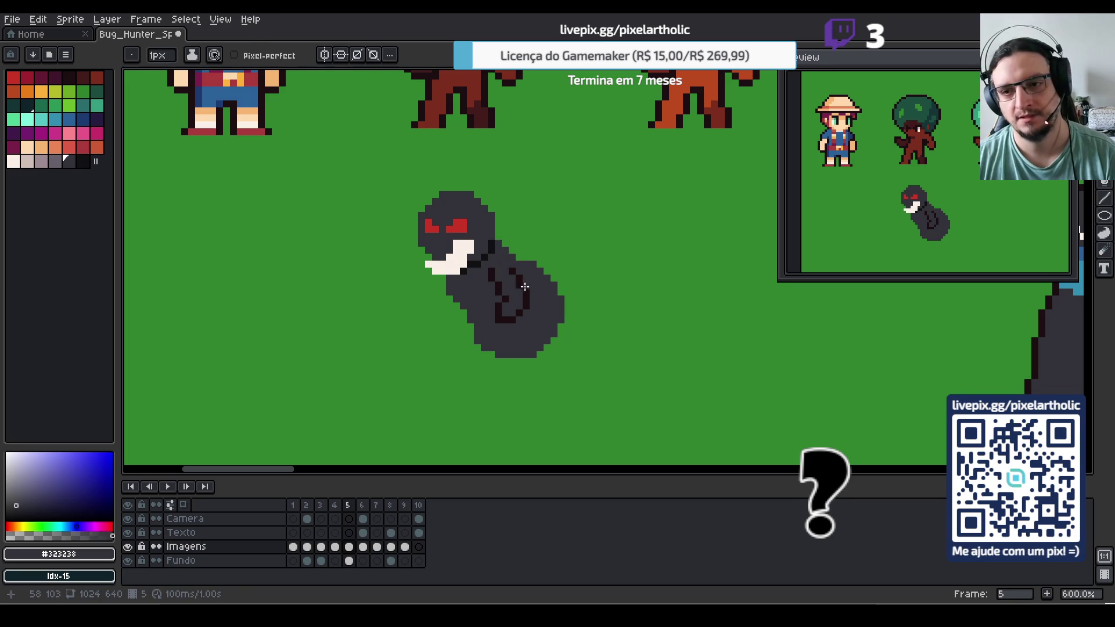
pyautogui.moveTo(479, 273)
pyautogui.mouseDown()
pyautogui.moveTo(497, 272)
pyautogui.moveTo(498, 320)
pyautogui.moveTo(521, 280)
pyautogui.mouseUp()
# Erase the bug's lower body and the leftover dark line beneath the creature
pyautogui.press('e')
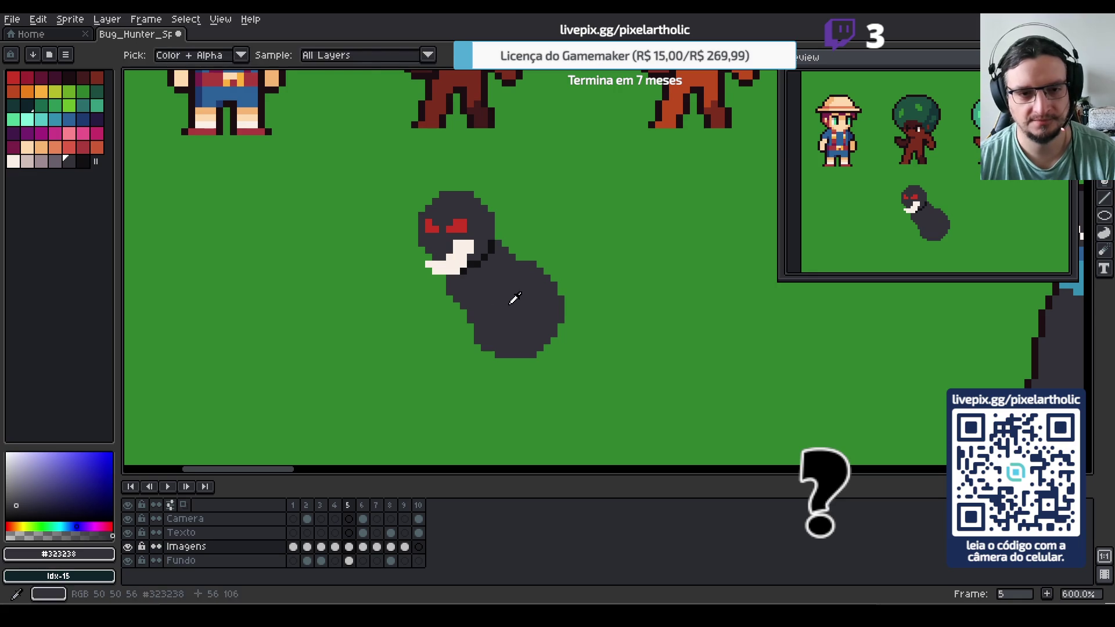
pyautogui.moveTo(469, 324)
pyautogui.mouseDown()
pyautogui.moveTo(493, 315)
pyautogui.moveTo(523, 263)
pyautogui.moveTo(540, 286)
pyautogui.mouseUp()
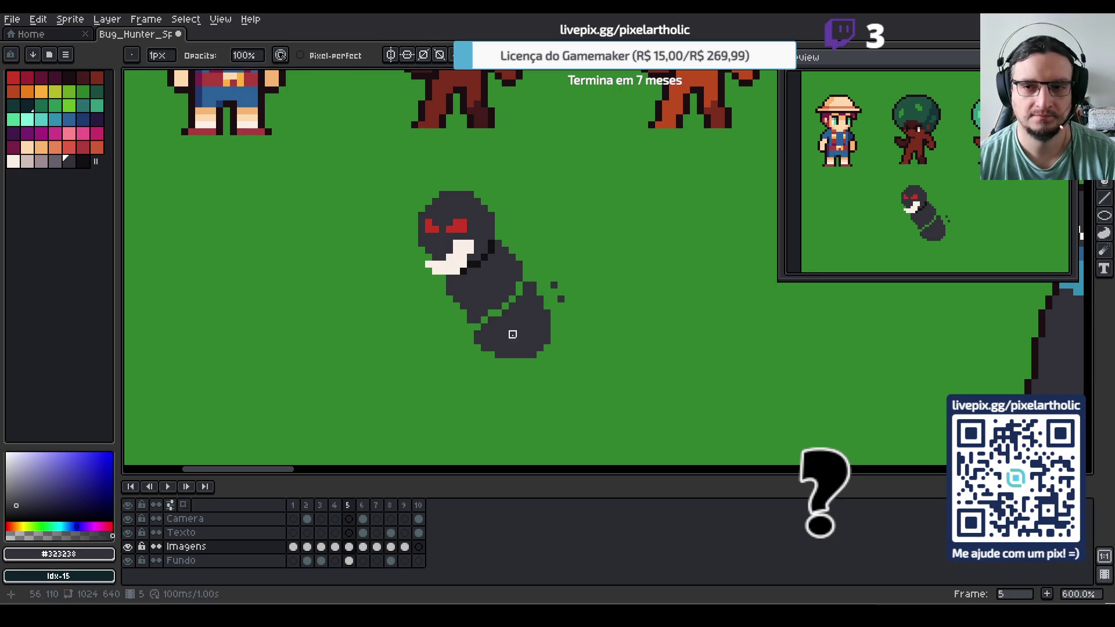
pyautogui.moveTo(510, 331)
pyautogui.mouseDown()
pyautogui.moveTo(540, 259)
pyautogui.moveTo(481, 331)
pyautogui.moveTo(569, 279)
pyautogui.moveTo(539, 299)
pyautogui.moveTo(547, 348)
pyautogui.moveTo(517, 353)
pyautogui.mouseUp()
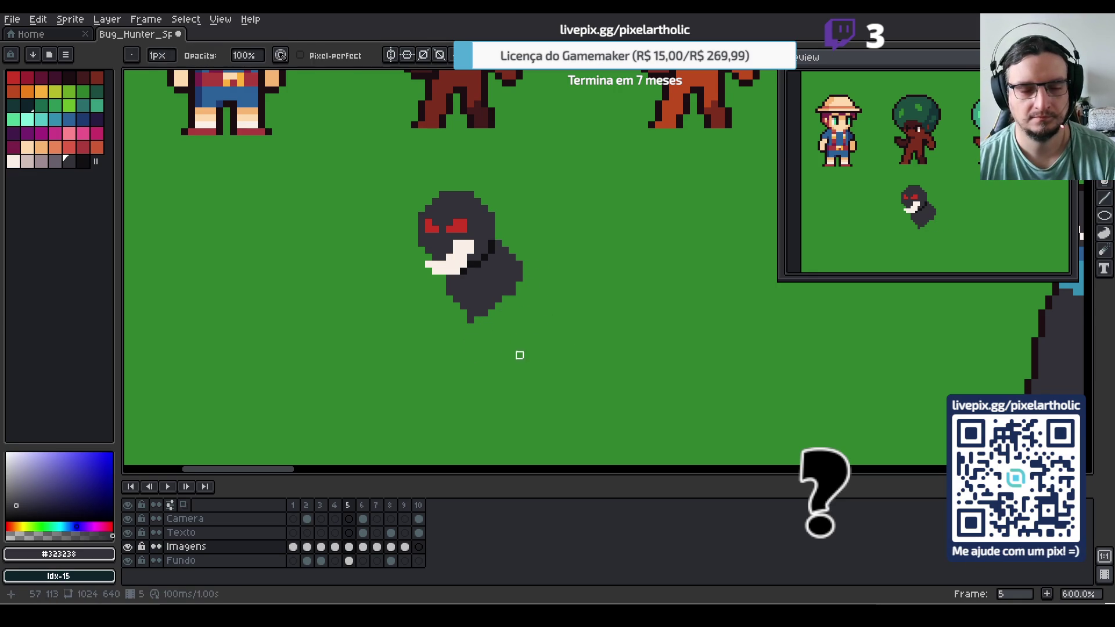
pyautogui.moveTo(343, 147); pyautogui.dragTo(480, 303)
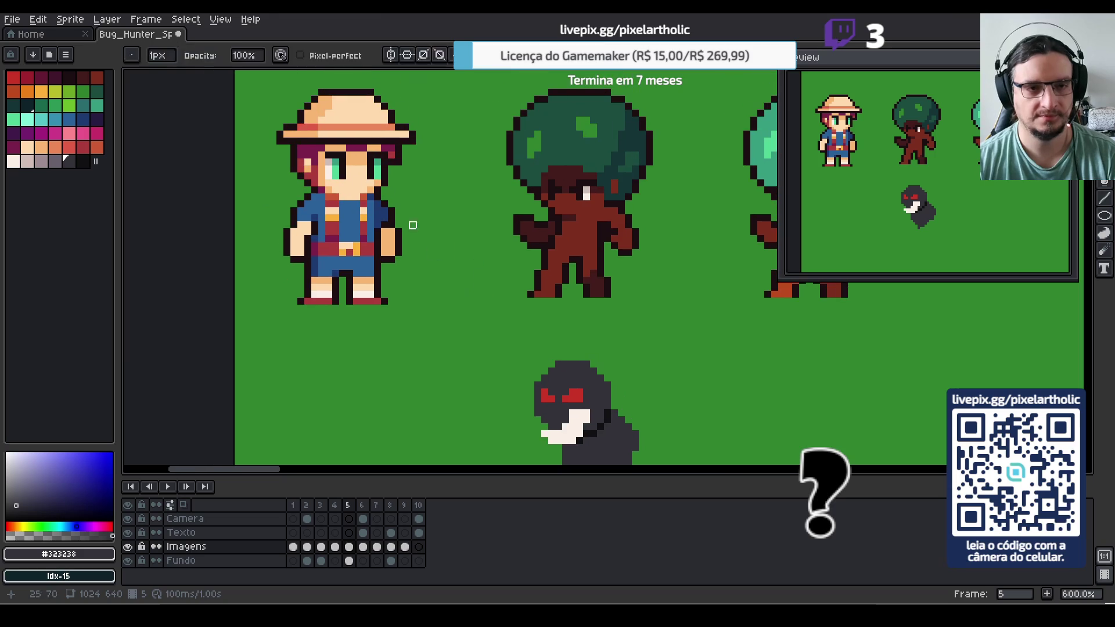
# Marquee-select the straw-hat girl sprite, duplicate it and nudge the copy one pixel right and down
pyautogui.press('m')
pyautogui.moveTo(252, 78)
pyautogui.mouseDown()
pyautogui.moveTo(405, 229)
pyautogui.moveTo(453, 321)
pyautogui.moveTo(424, 465)
pyautogui.moveTo(453, 237)
pyautogui.moveTo(390, 320)
pyautogui.mouseUp()
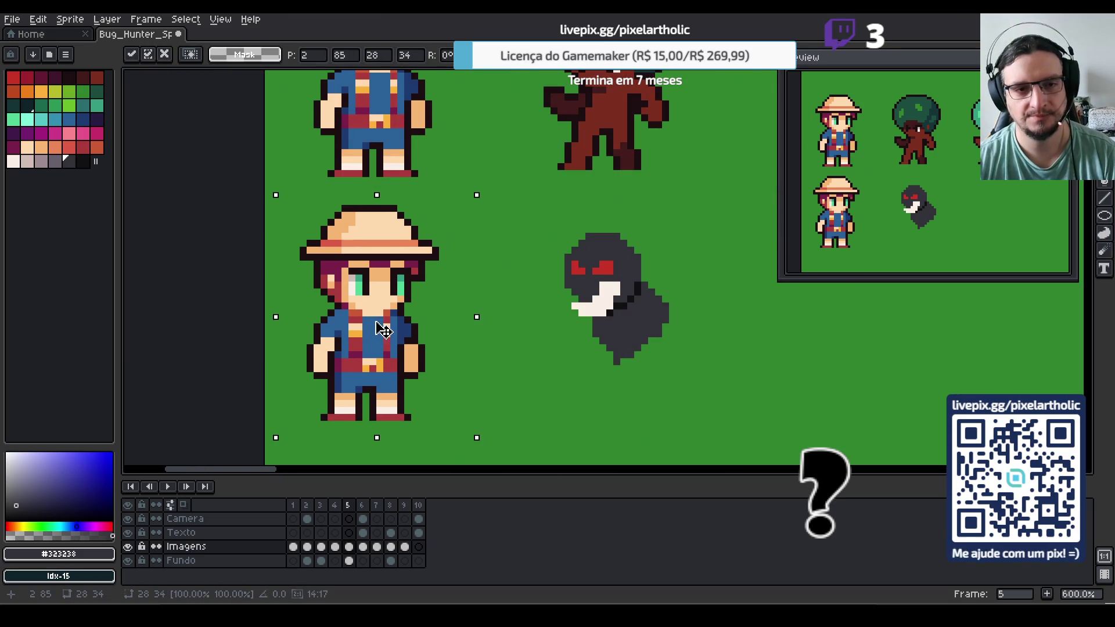
pyautogui.press('Right')
pyautogui.press('Down')
pyautogui.click(595, 369)
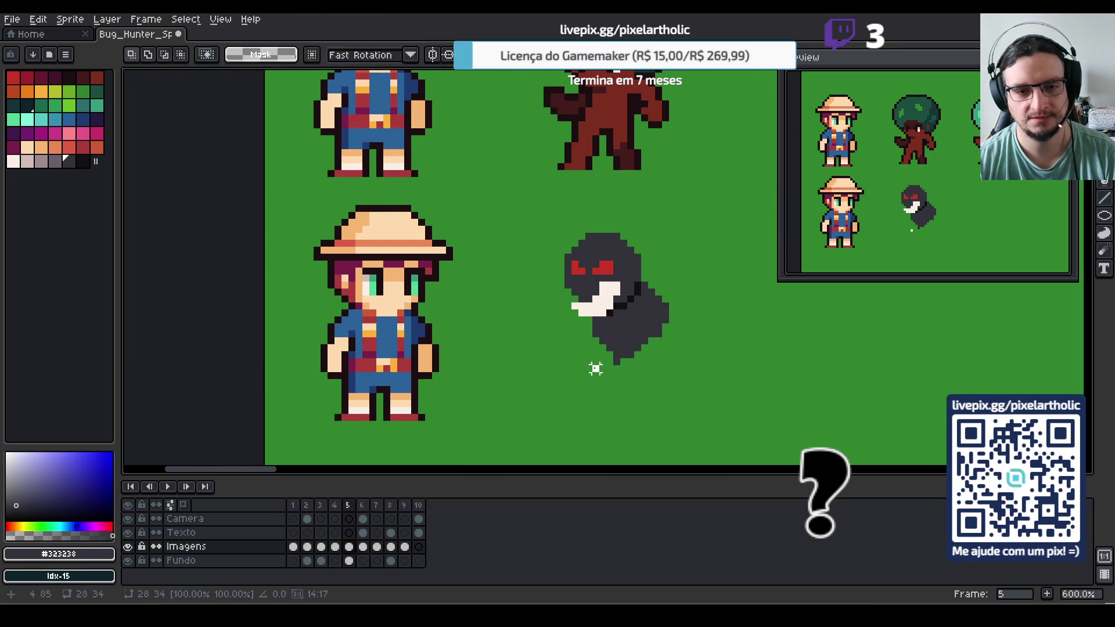
pyautogui.scroll(-2, 602, 321)
pyautogui.moveTo(530, 165)
pyautogui.mouseDown()
pyautogui.moveTo(626, 256)
pyautogui.moveTo(593, 250)
pyautogui.mouseUp()
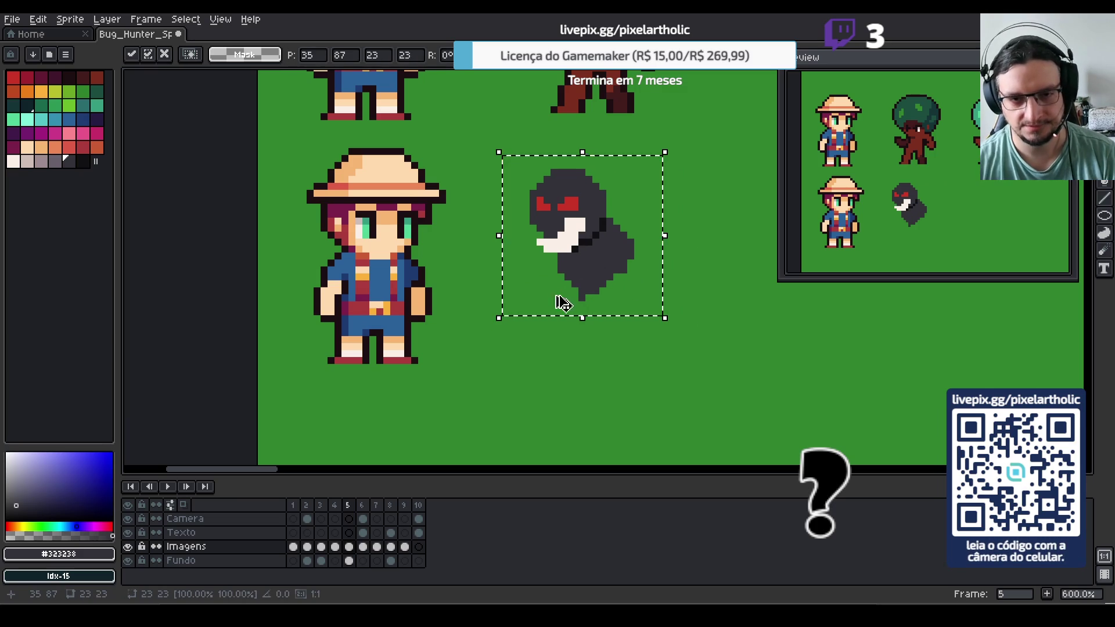
pyautogui.hotkey('ctrl', 'd')
# Redraw the creature's lower body as a squared-off block extending down and right
pyautogui.press('b')
pyautogui.moveTo(567, 276); pyautogui.dragTo(572, 299)
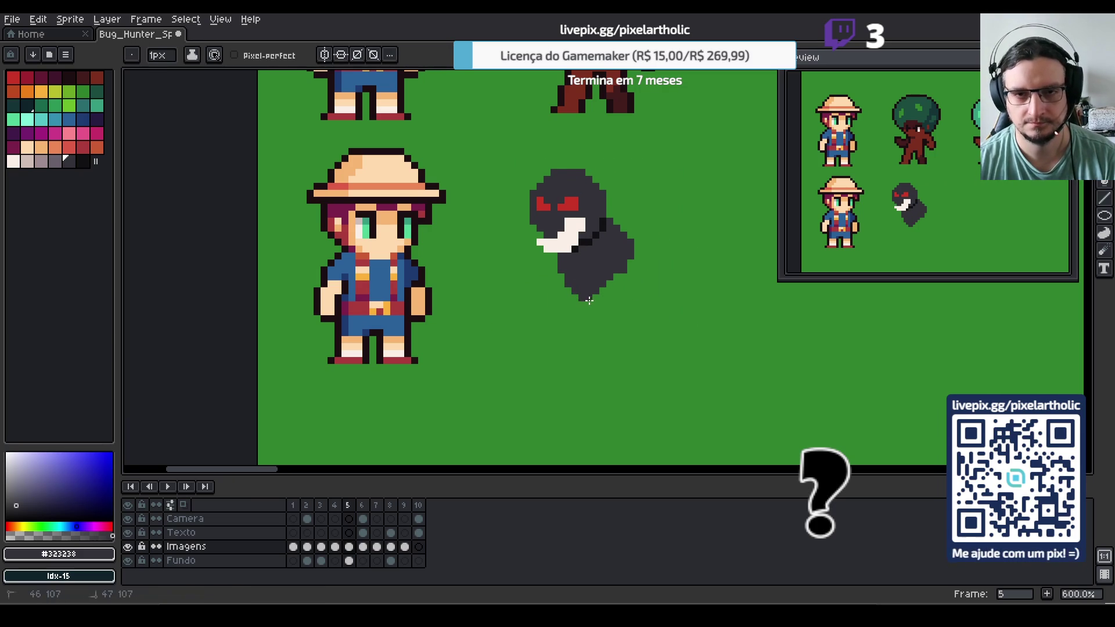
pyautogui.moveTo(580, 305)
pyautogui.mouseDown()
pyautogui.moveTo(616, 299)
pyautogui.moveTo(601, 290)
pyautogui.moveTo(619, 276)
pyautogui.moveTo(626, 307)
pyautogui.moveTo(617, 290)
pyautogui.mouseUp()
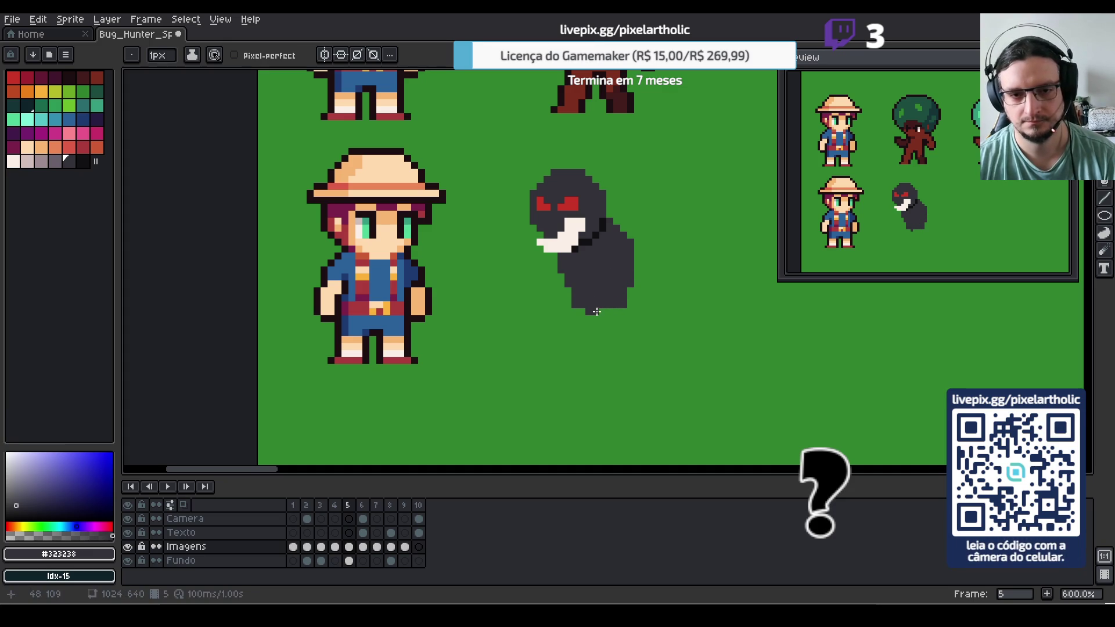
pyautogui.press('e')
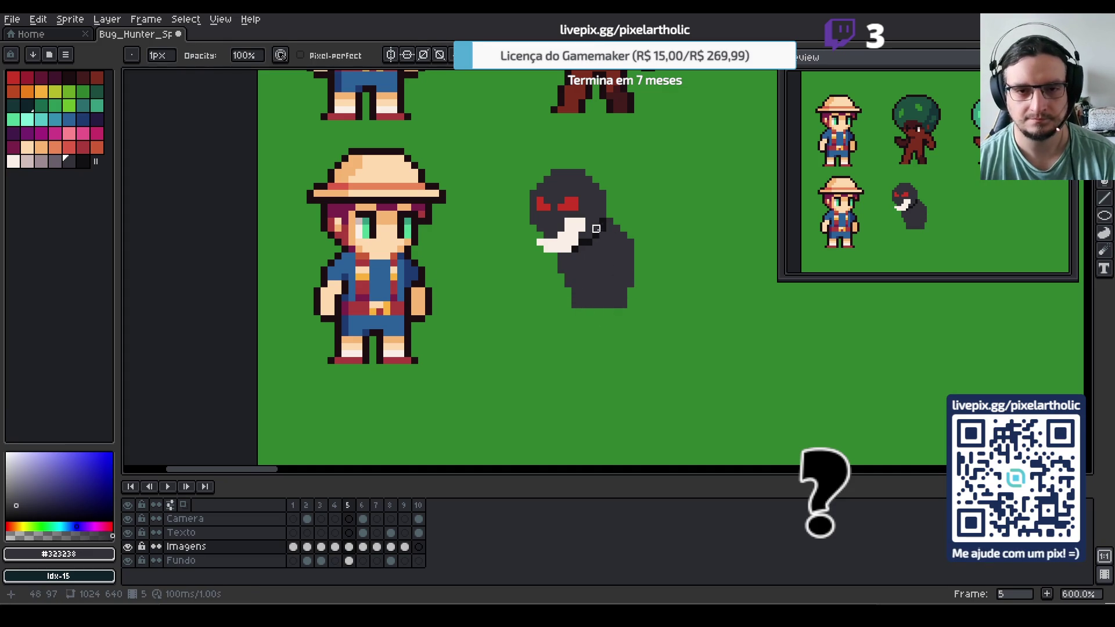
# Eyedrop the body grey #323238 and paint it over every white mouth pixel on the head
pyautogui.press('i')
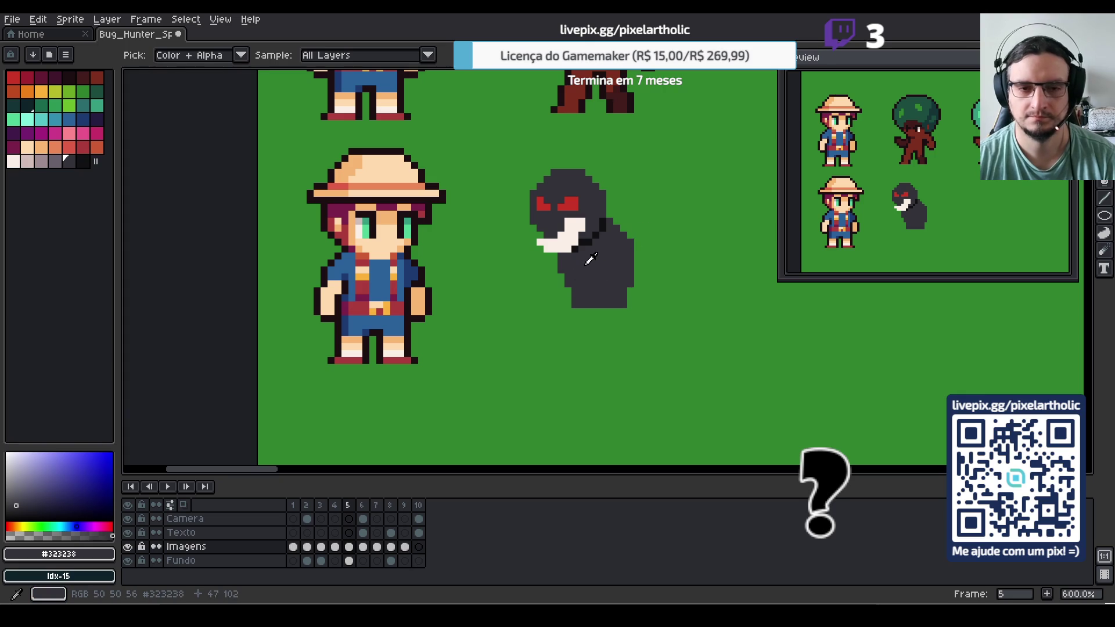
pyautogui.press('b')
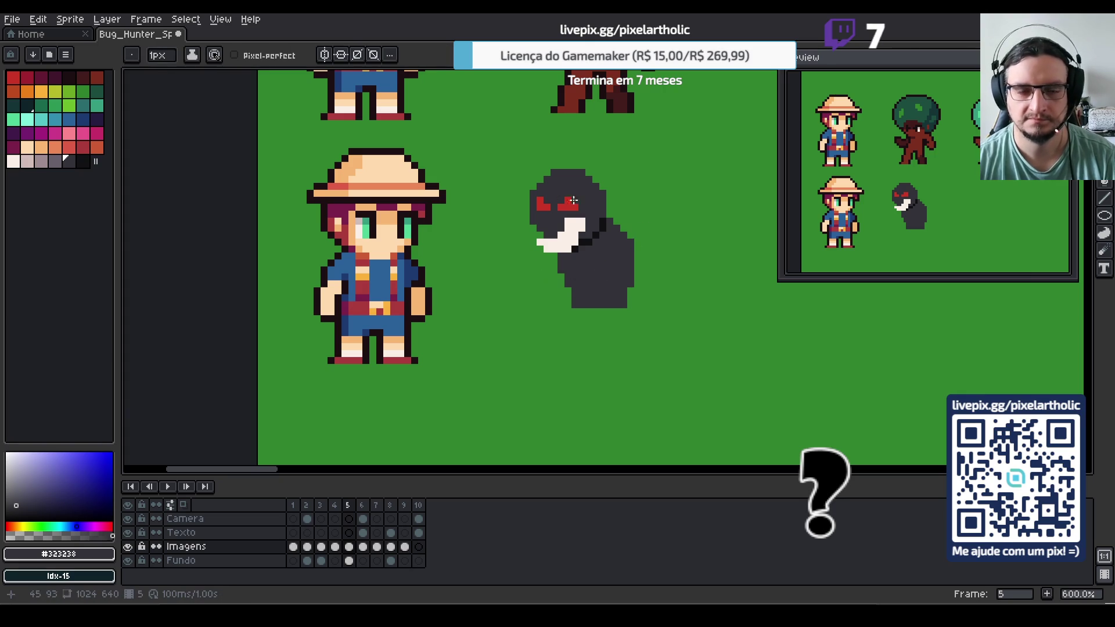
pyautogui.press('i')
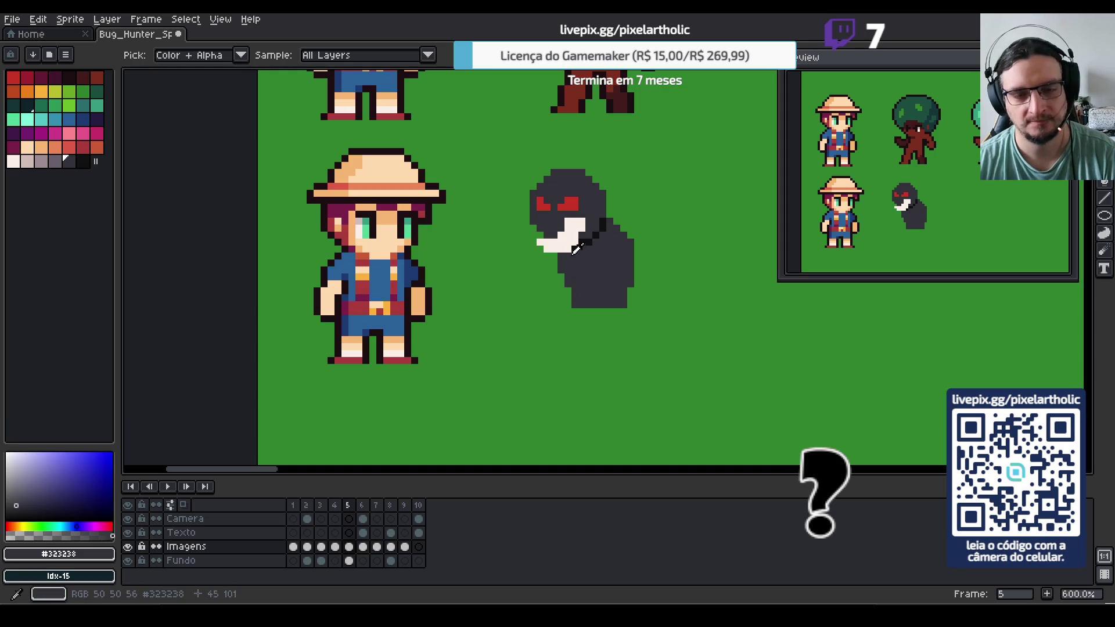
pyautogui.moveTo(552, 238)
pyautogui.mouseDown()
pyautogui.moveTo(581, 235)
pyautogui.moveTo(568, 221)
pyautogui.moveTo(548, 247)
pyautogui.moveTo(557, 249)
pyautogui.mouseUp()
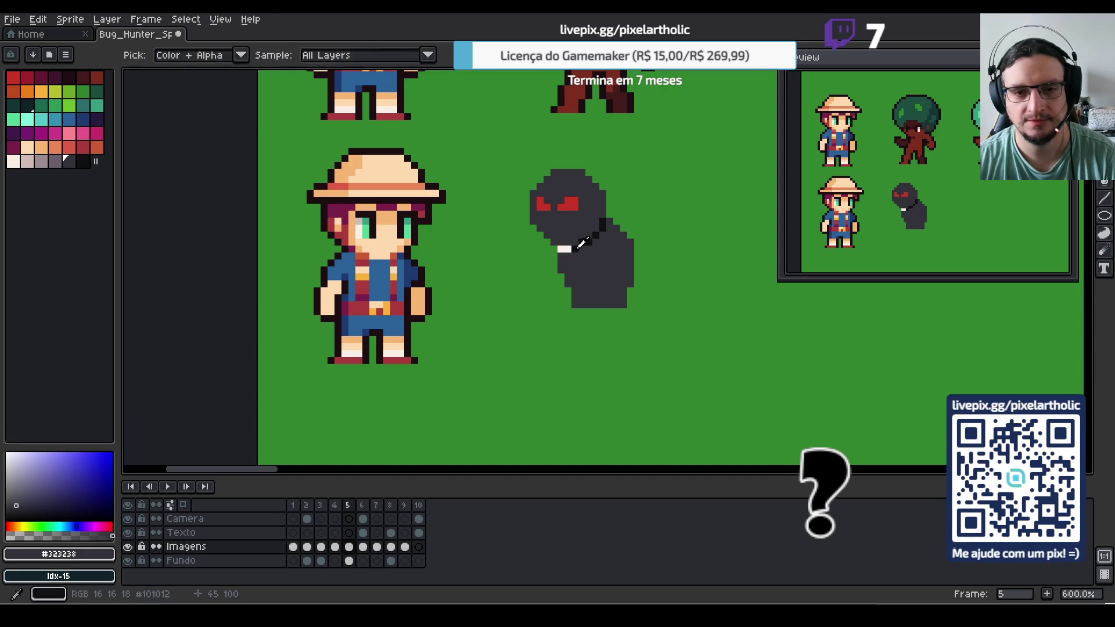
pyautogui.keyDown('alt'); pyautogui.click(560, 248); pyautogui.keyUp('alt')
pyautogui.click(567, 249)
pyautogui.keyDown('alt'); pyautogui.click(540, 232); pyautogui.keyUp('alt')
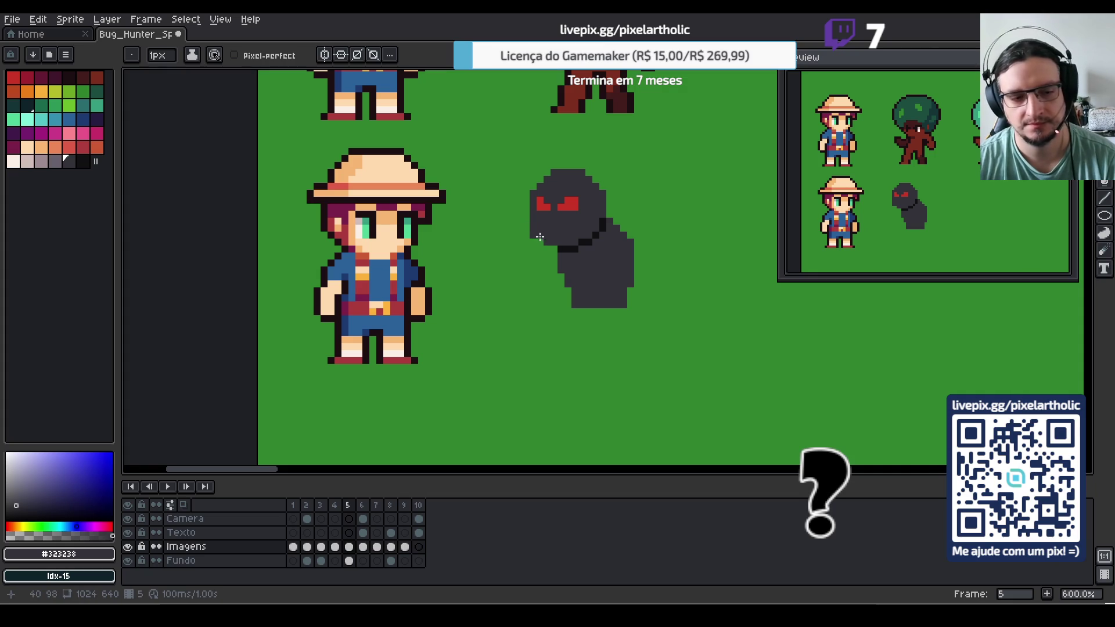
# Pencil four thin spider-like legs beneath the creature's body, two outer and two inner
pyautogui.press('e')
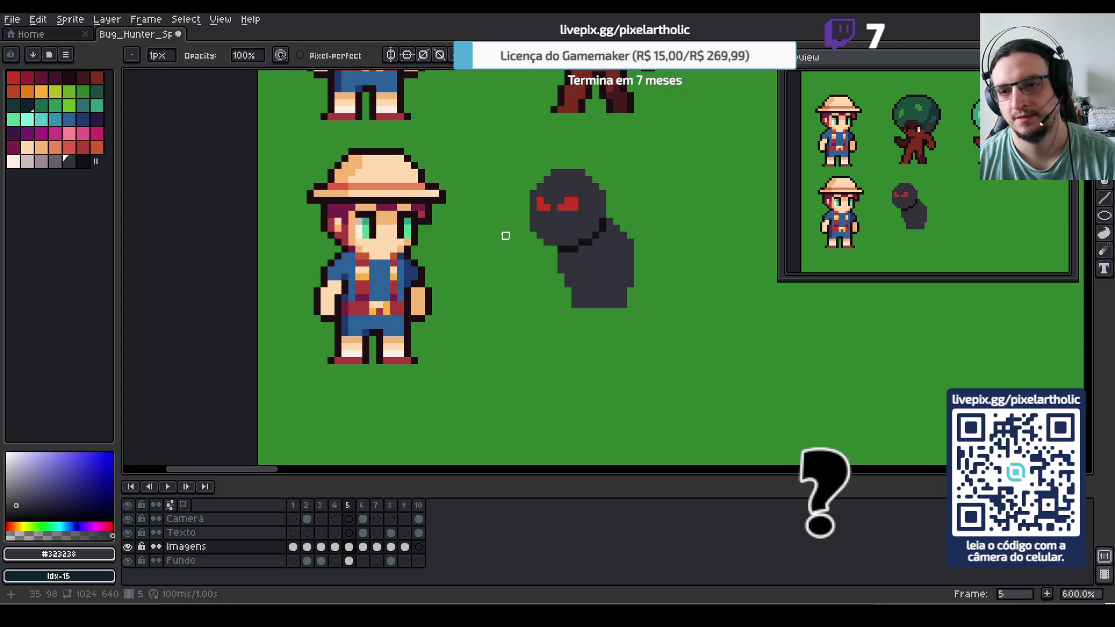
pyautogui.press('b')
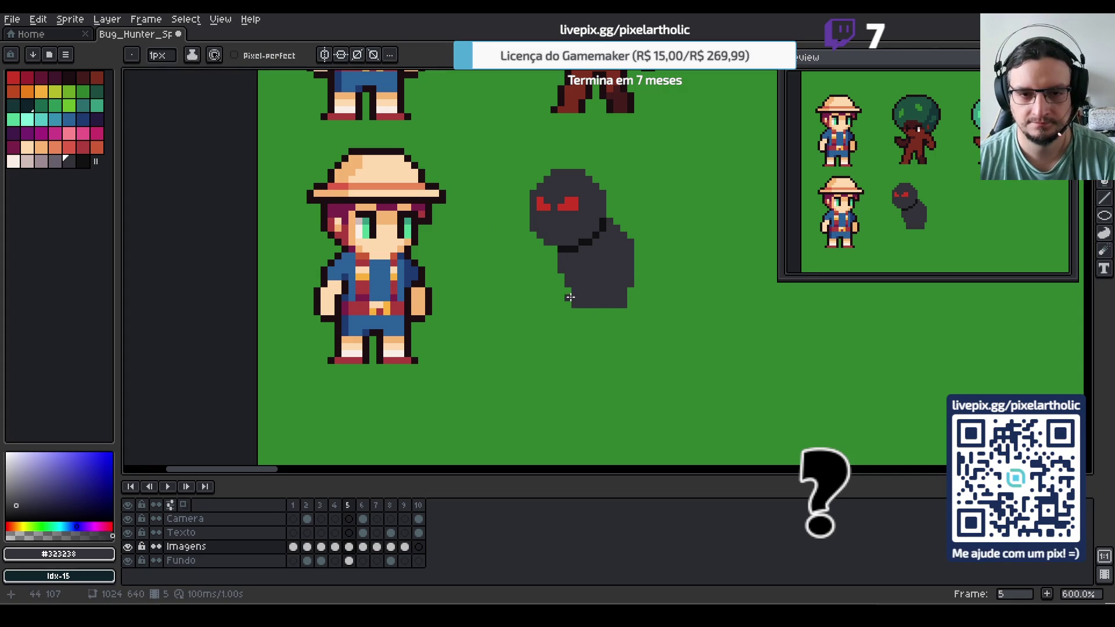
pyautogui.moveTo(569, 297); pyautogui.dragTo(532, 338)
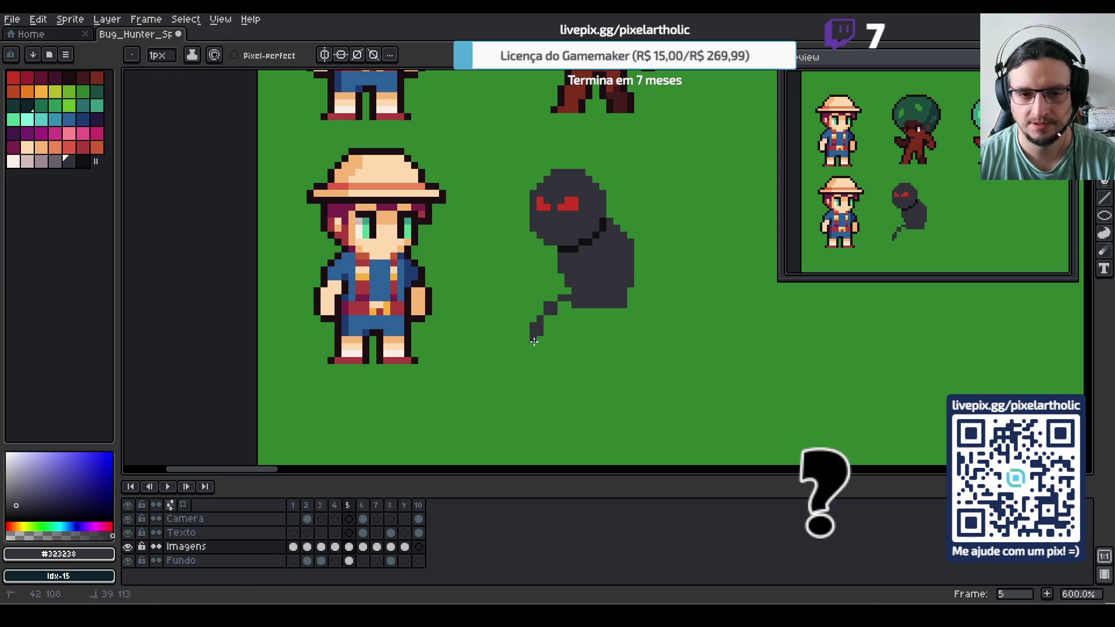
pyautogui.moveTo(558, 296)
pyautogui.mouseDown()
pyautogui.moveTo(535, 321)
pyautogui.moveTo(551, 316)
pyautogui.moveTo(547, 334)
pyautogui.moveTo(562, 319)
pyautogui.mouseUp()
pyautogui.press('e')
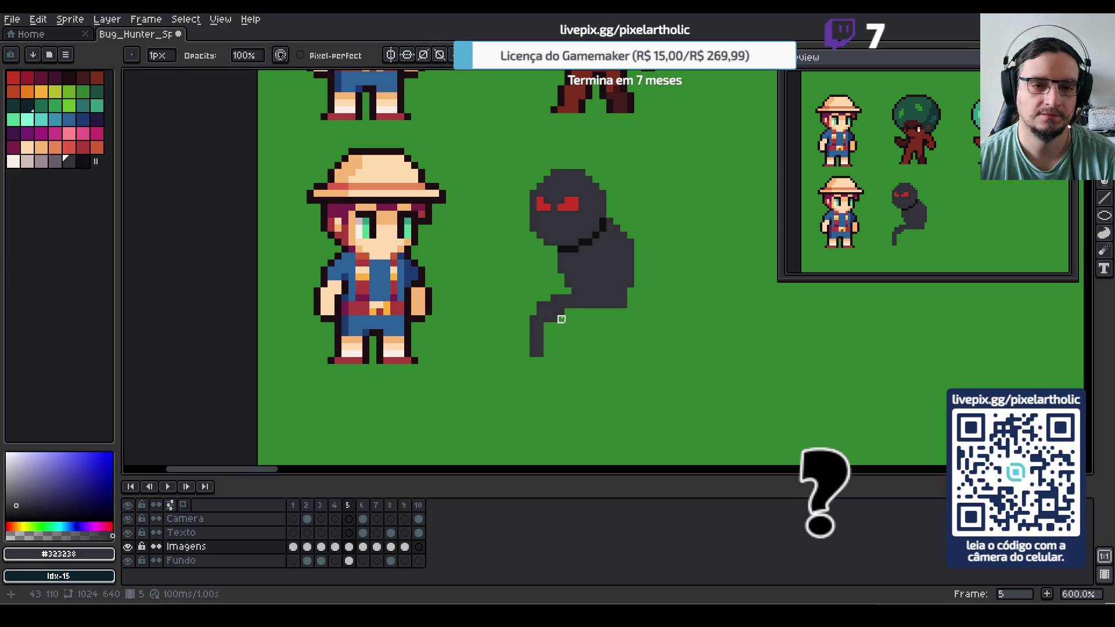
pyautogui.press('b')
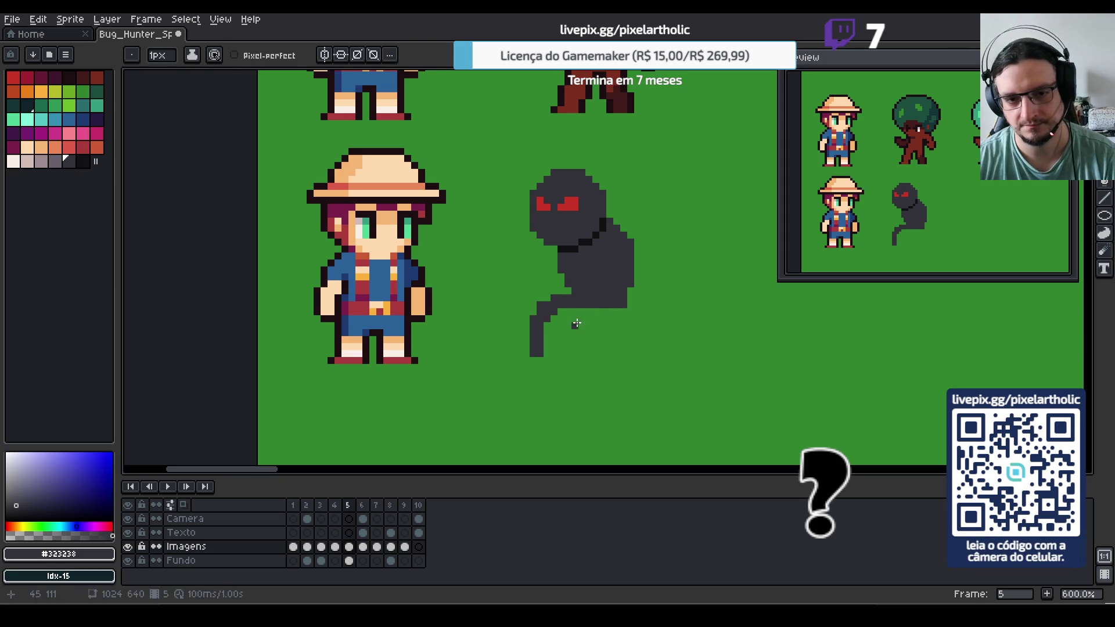
pyautogui.moveTo(628, 306)
pyautogui.mouseDown()
pyautogui.moveTo(653, 324)
pyautogui.moveTo(656, 355)
pyautogui.mouseUp()
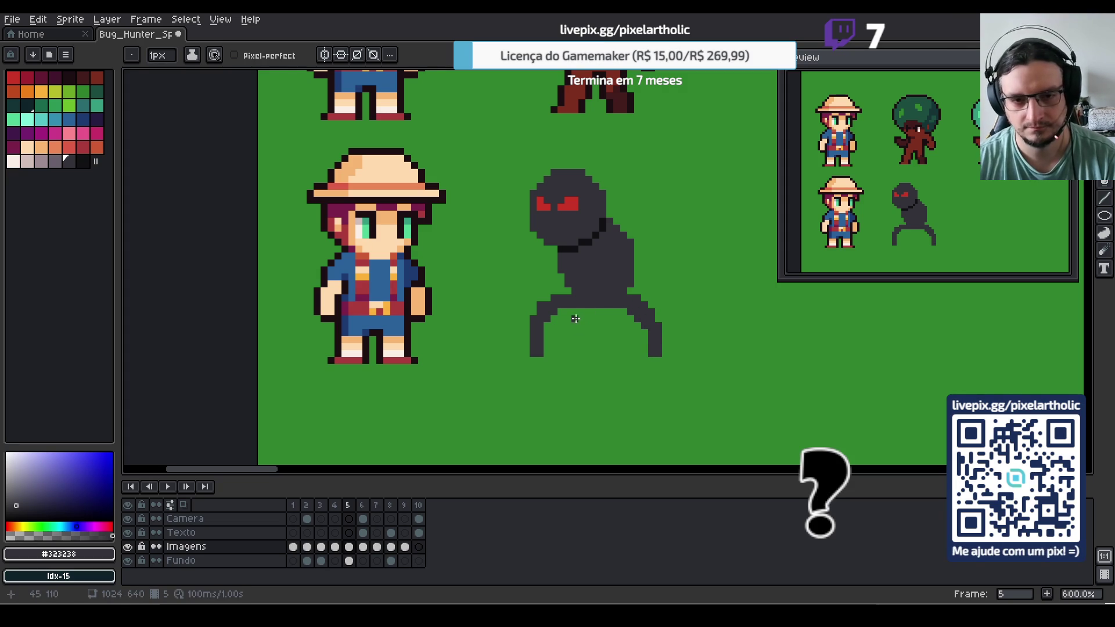
pyautogui.moveTo(575, 319); pyautogui.dragTo(565, 346)
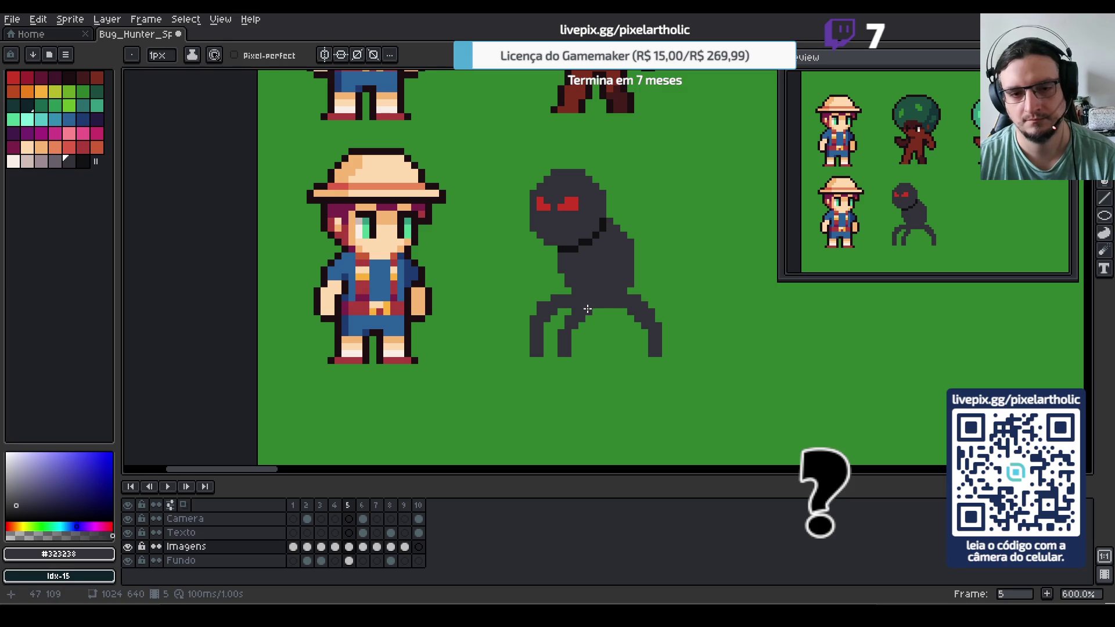
pyautogui.moveTo(604, 312); pyautogui.dragTo(627, 353)
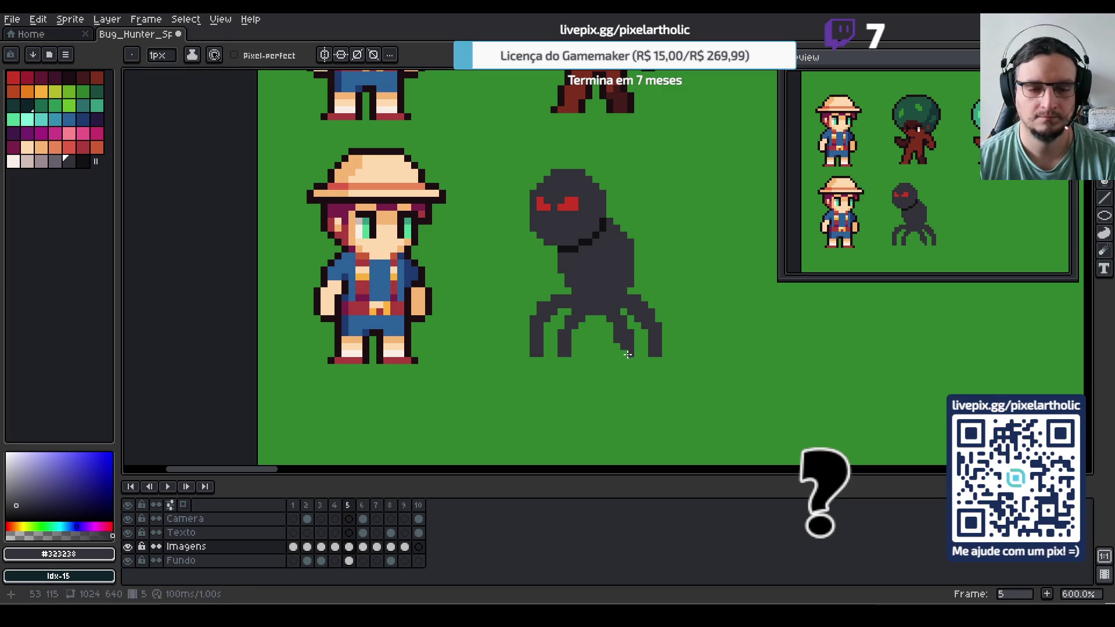
# Draw a curled tail rising from the creature's back
pyautogui.press('e')
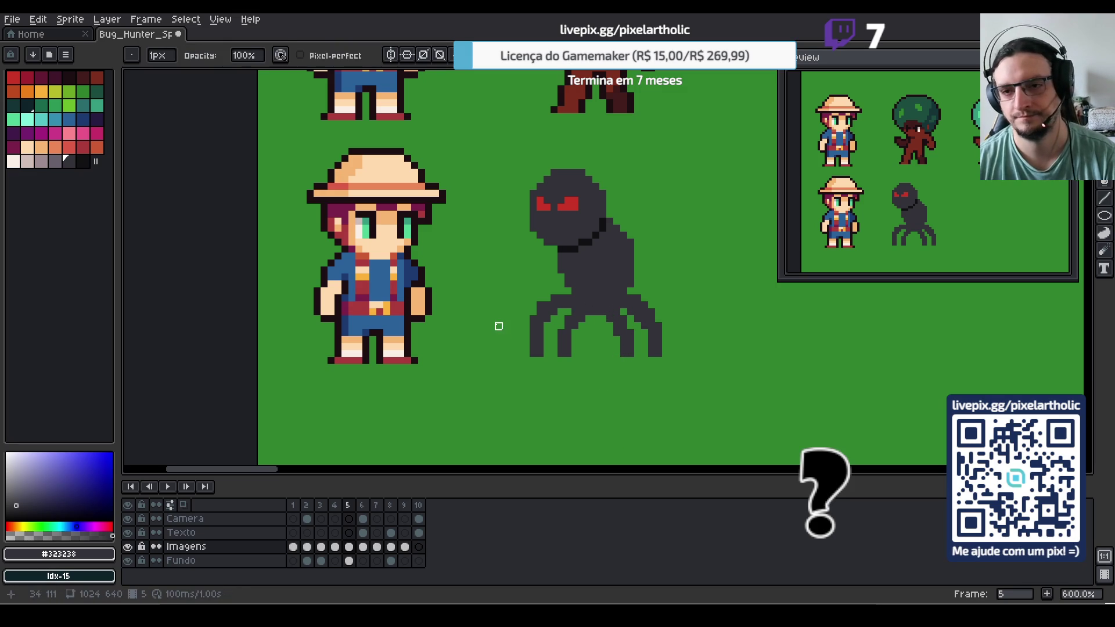
pyautogui.press('b')
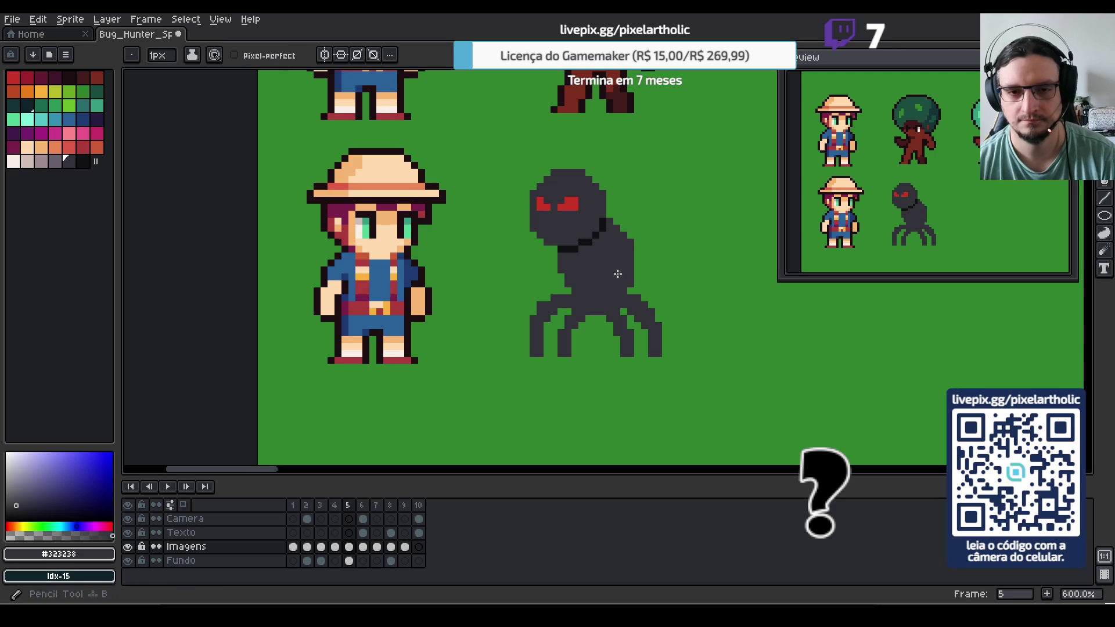
pyautogui.moveTo(621, 227)
pyautogui.mouseDown()
pyautogui.moveTo(638, 194)
pyautogui.moveTo(618, 177)
pyautogui.moveTo(630, 250)
pyautogui.mouseUp()
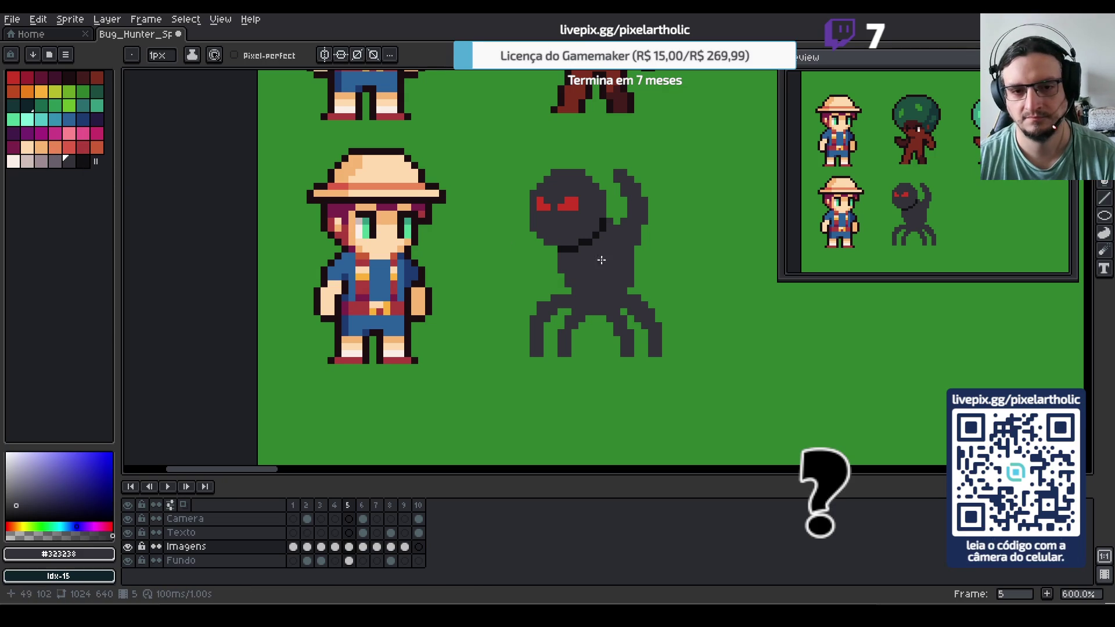
pyautogui.press('e')
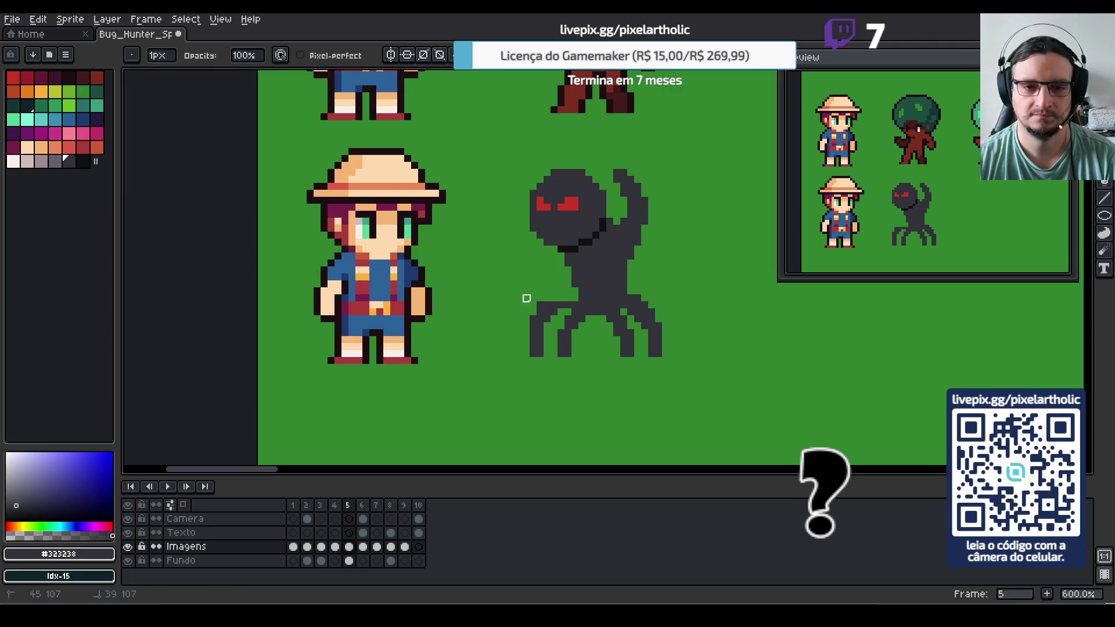
# Select and delete the creature's legs, then erase the curled tail
pyautogui.press('m')
pyautogui.moveTo(516, 293); pyautogui.dragTo(700, 373)
pyautogui.press('Delete')
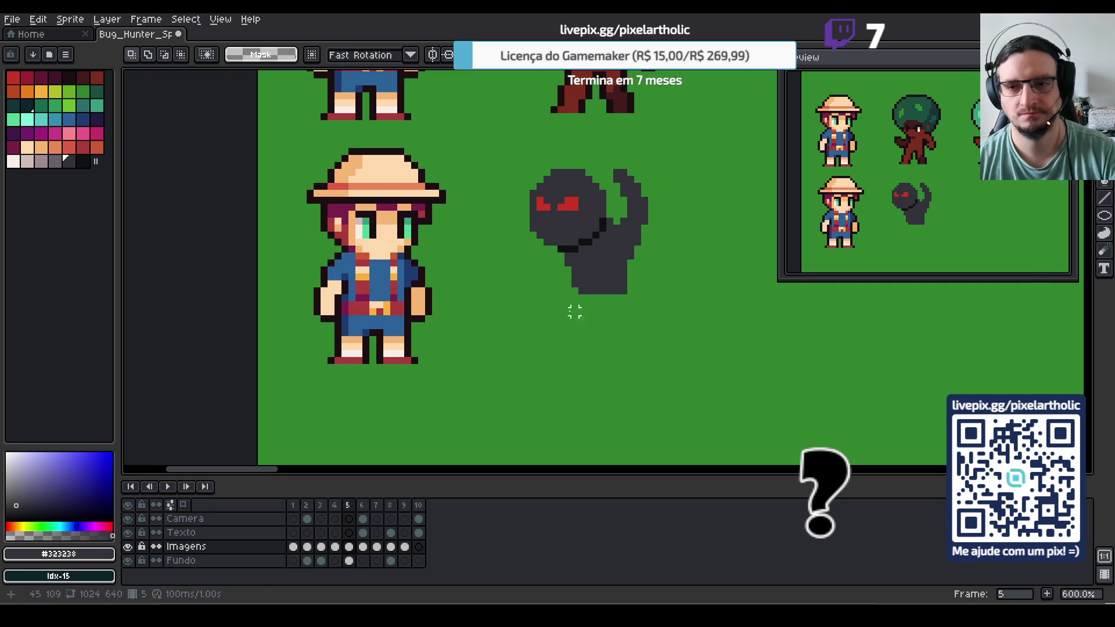
pyautogui.press('e')
pyautogui.moveTo(627, 244); pyautogui.dragTo(630, 172)
# Fill both red eyes with near-white #fafef6 and touch them up with extra white pixels
pyautogui.press('i')
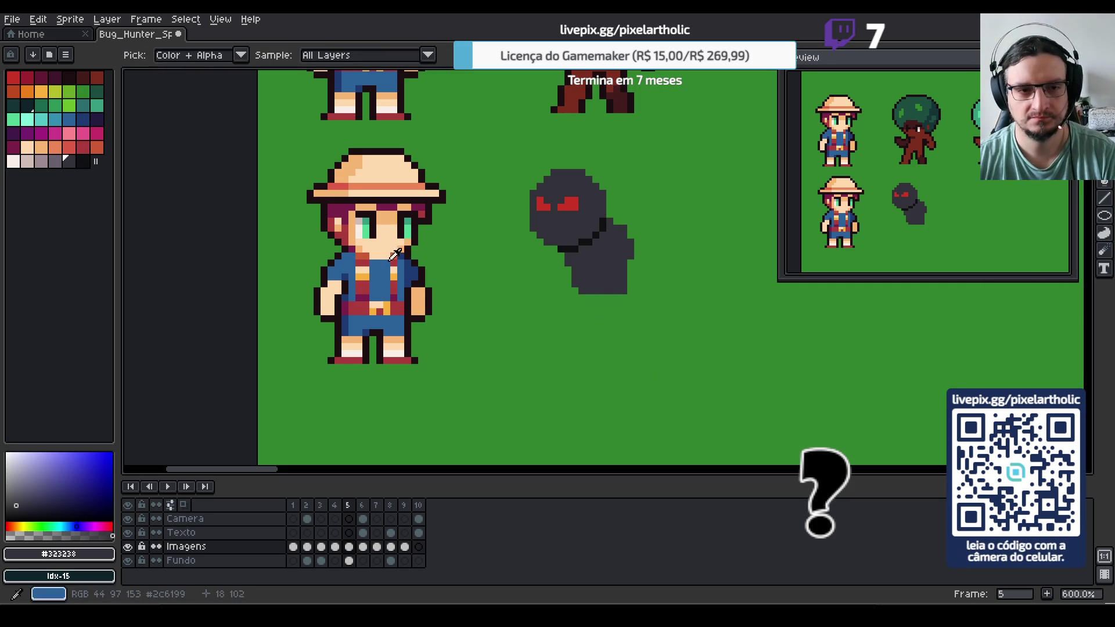
pyautogui.click(398, 351)
pyautogui.press('g')
pyautogui.click(542, 204)
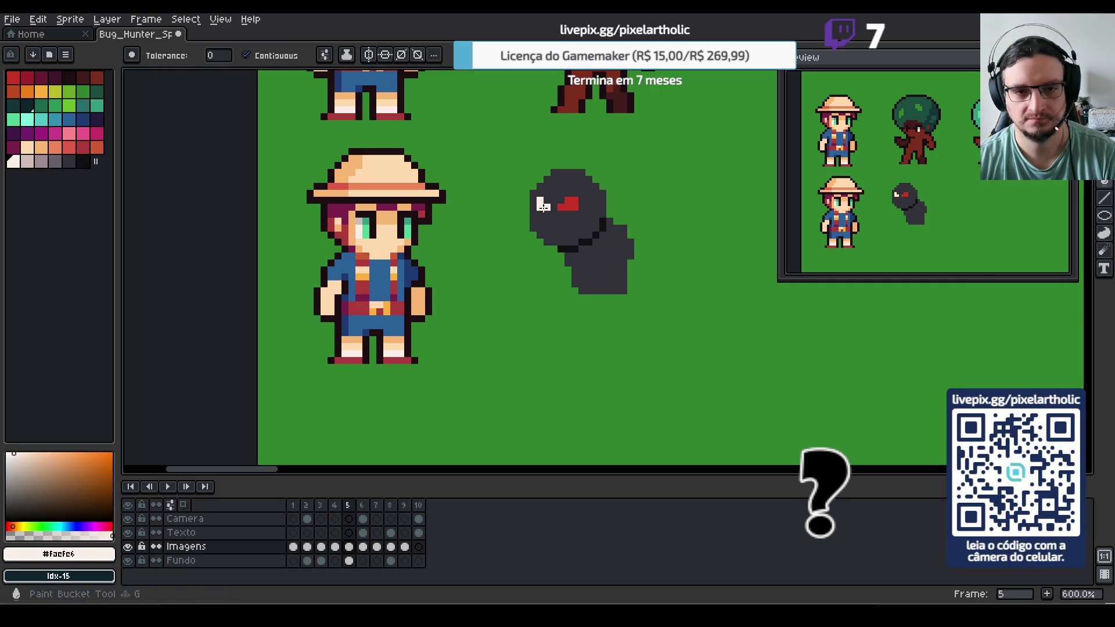
pyautogui.click(568, 204)
pyautogui.hotkey('alt', 'n')
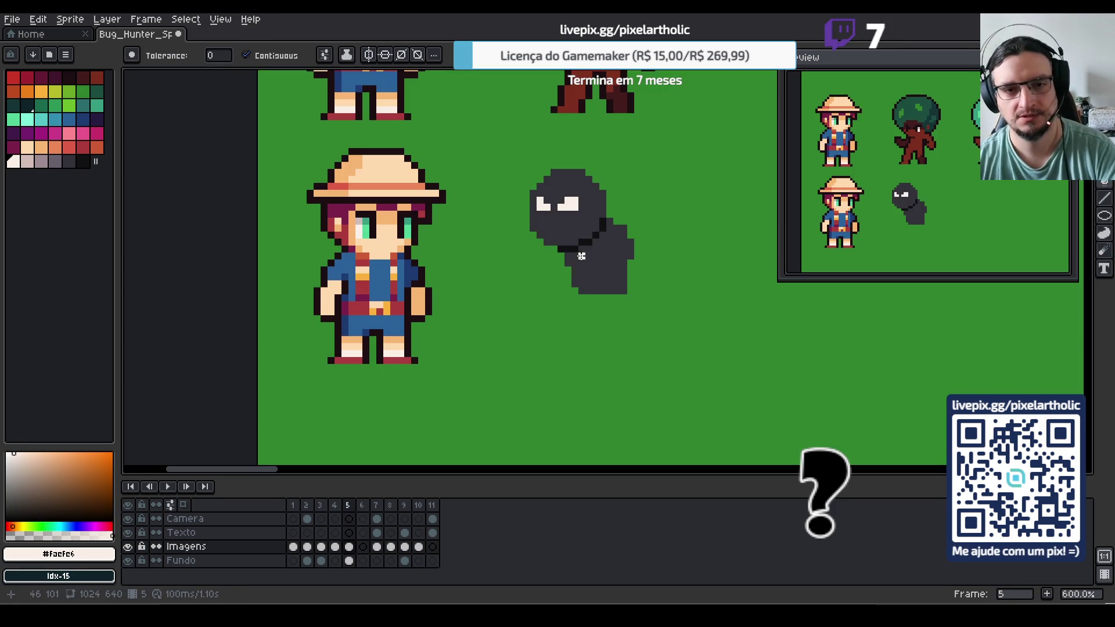
pyautogui.press('i')
pyautogui.press('b')
pyautogui.click(566, 213)
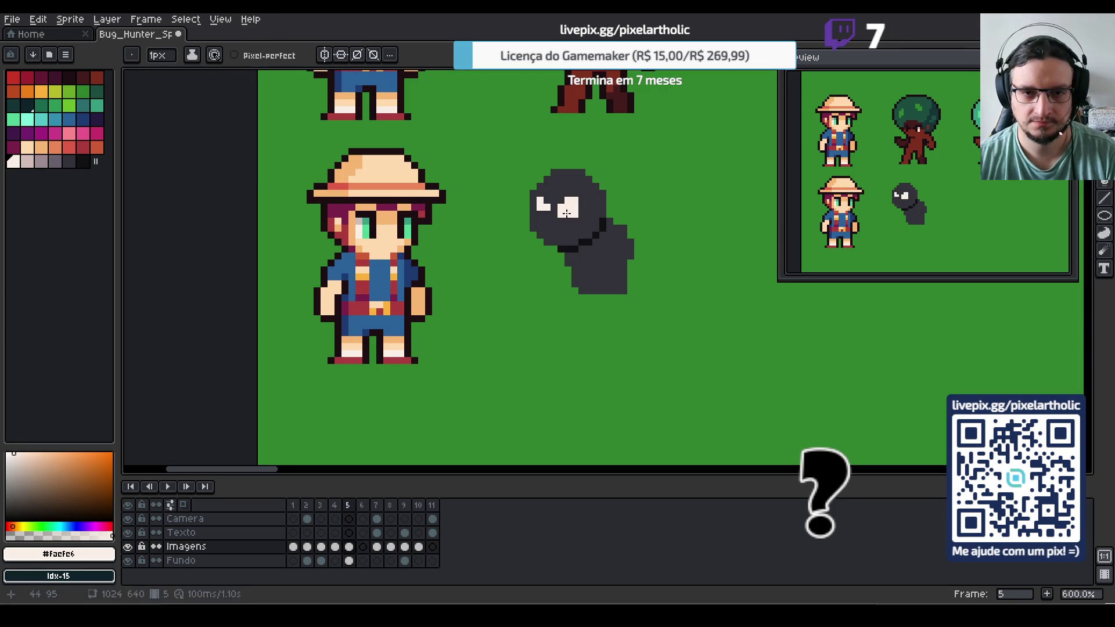
pyautogui.click(547, 214)
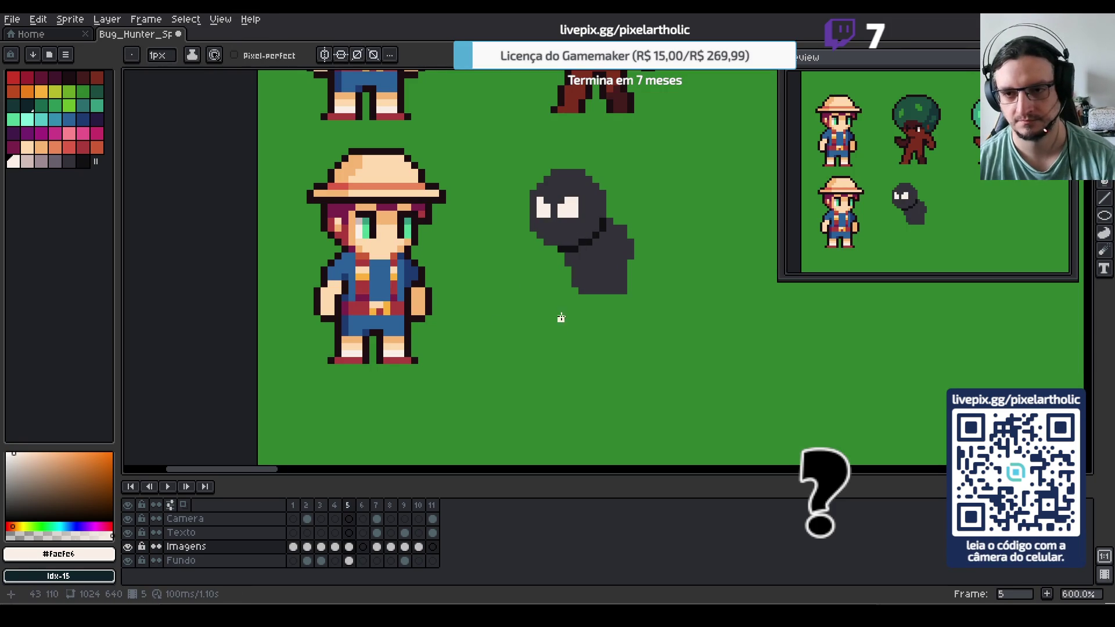
pyautogui.keyDown('alt'); pyautogui.click(616, 262); pyautogui.keyUp('alt')
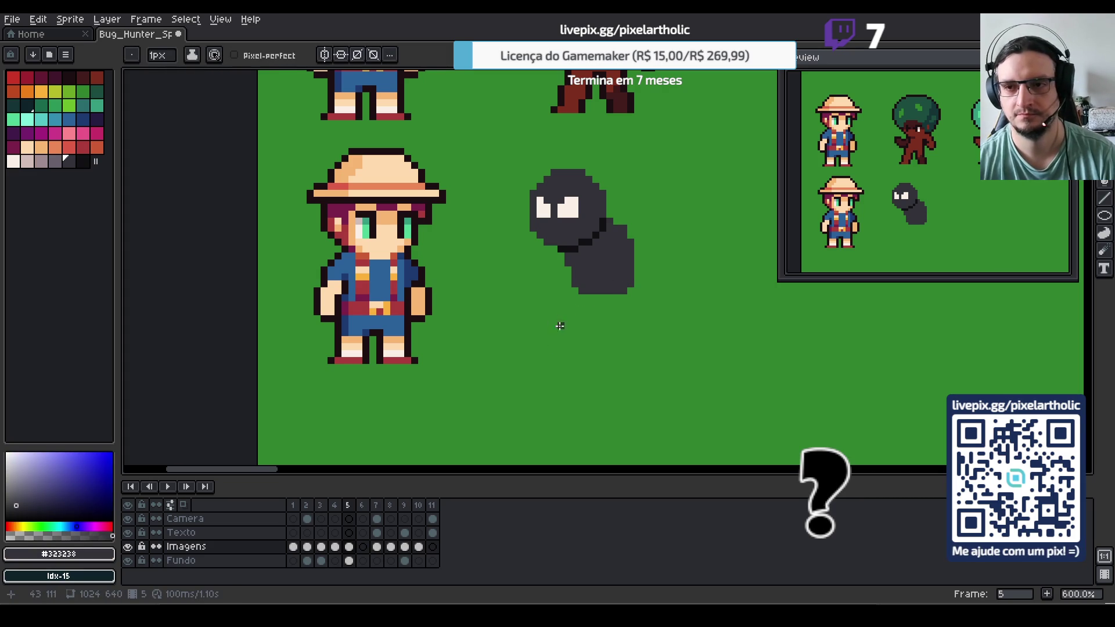
# Draw a dark hunched body below the head and trim its right edge with the eraser
pyautogui.moveTo(580, 297)
pyautogui.mouseDown()
pyautogui.moveTo(563, 342)
pyautogui.moveTo(594, 298)
pyautogui.moveTo(620, 345)
pyautogui.moveTo(611, 299)
pyautogui.moveTo(625, 297)
pyautogui.mouseUp()
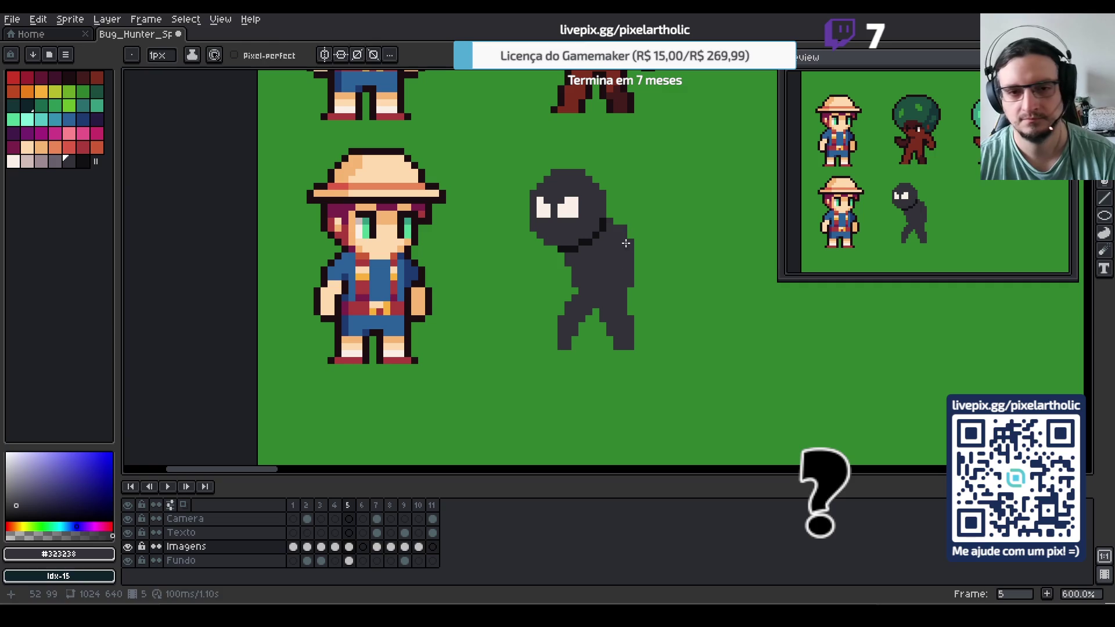
pyautogui.press('e')
pyautogui.moveTo(621, 227); pyautogui.dragTo(630, 282)
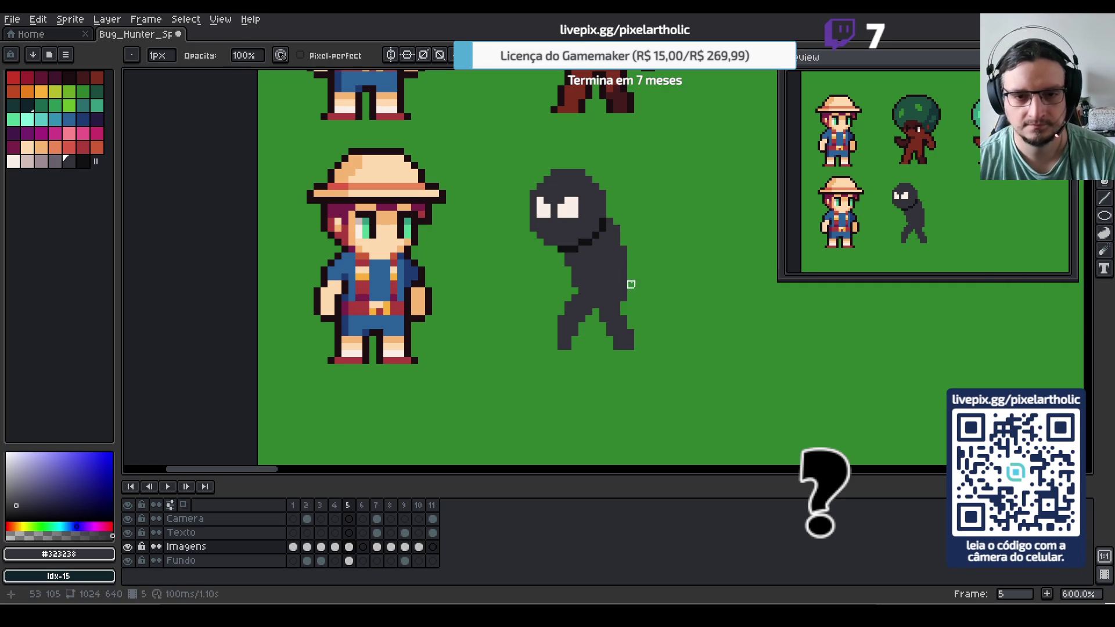
pyautogui.moveTo(629, 284); pyautogui.dragTo(629, 304)
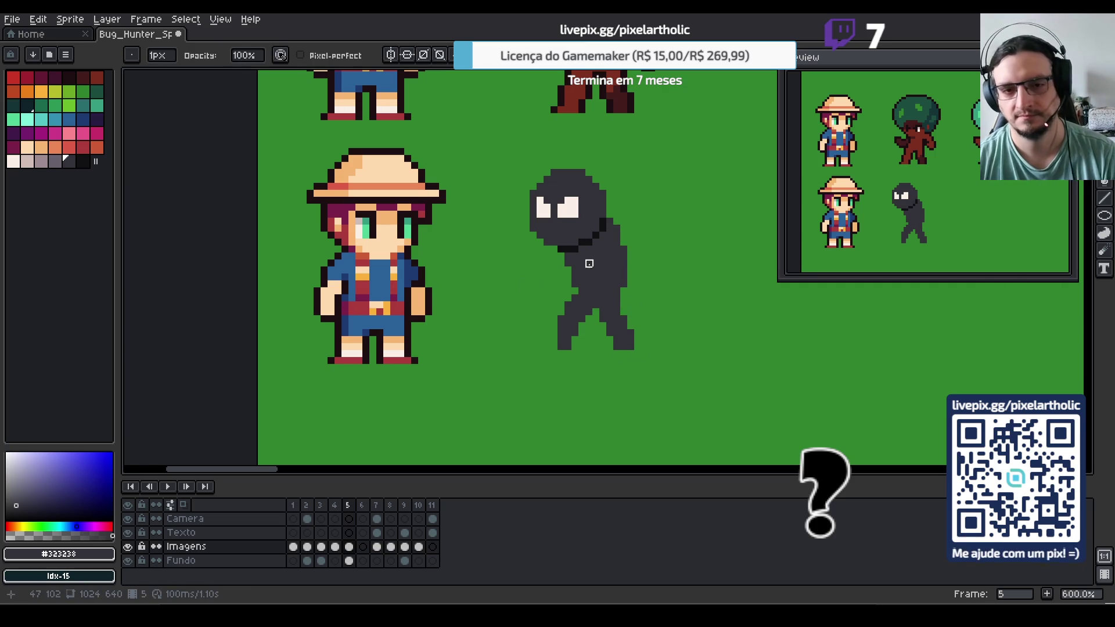
pyautogui.press('b')
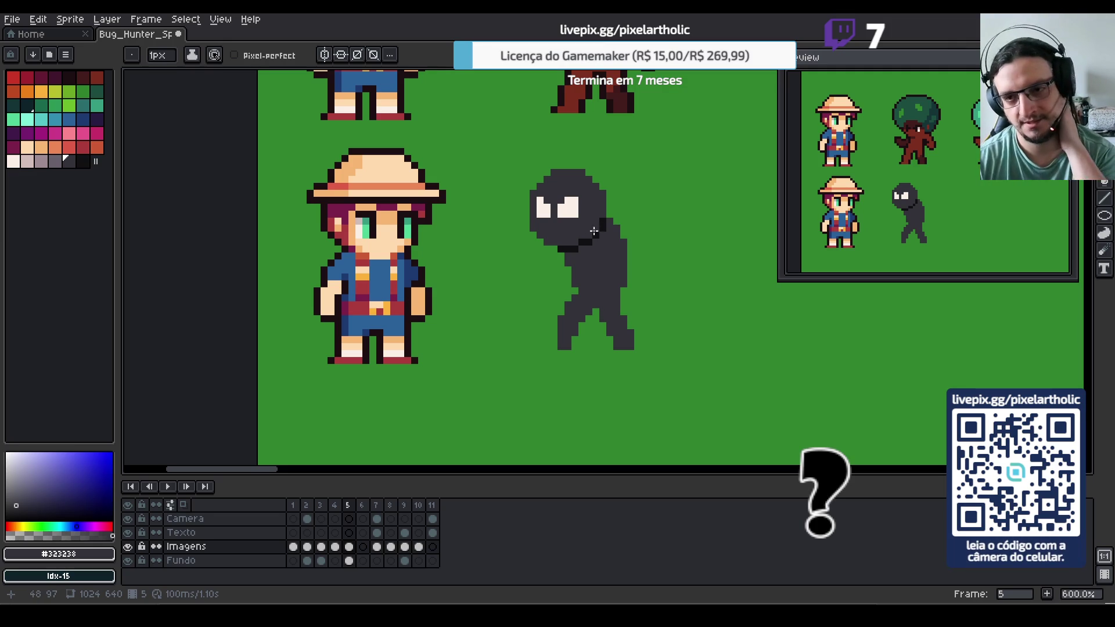
pyautogui.press('e')
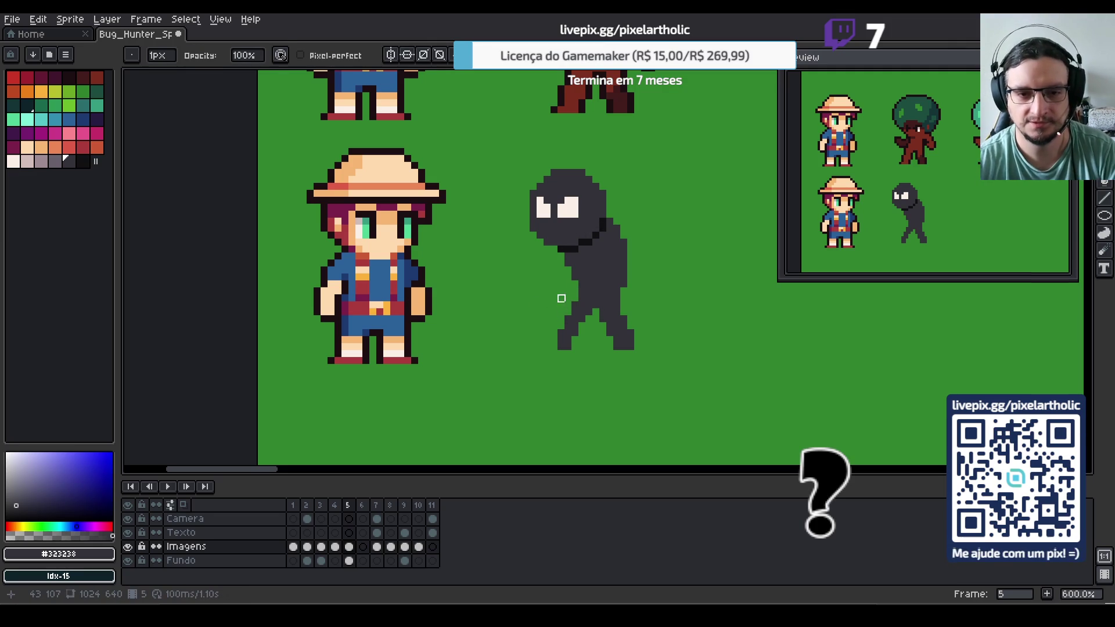
pyautogui.press('b')
# Shape the left and right feet and draw an arm reaching out to the left
pyautogui.click(555, 346)
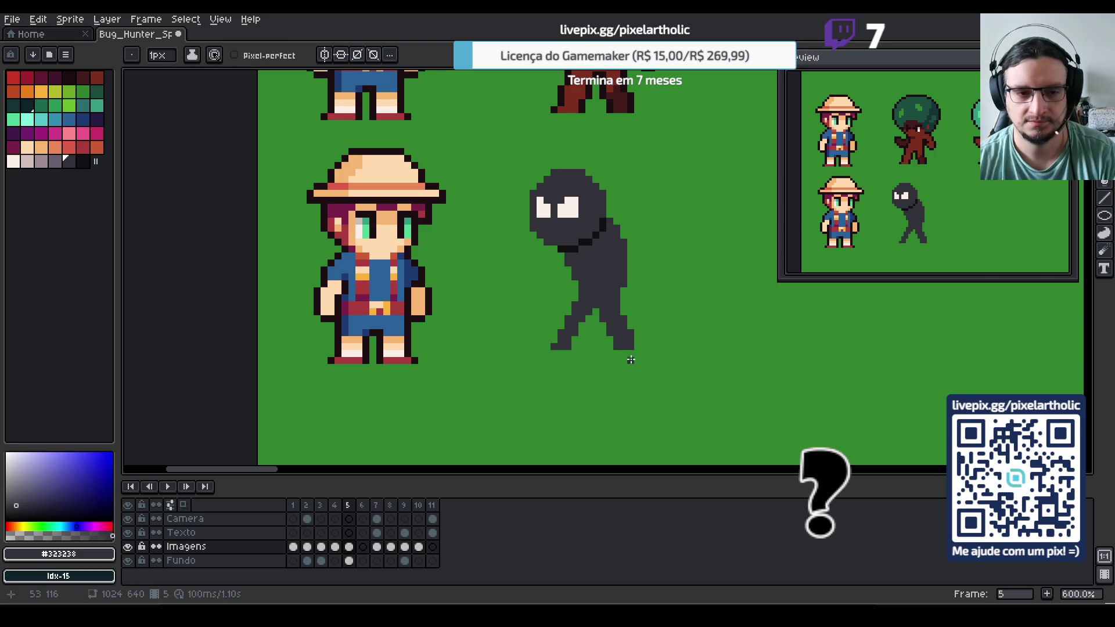
pyautogui.press('e')
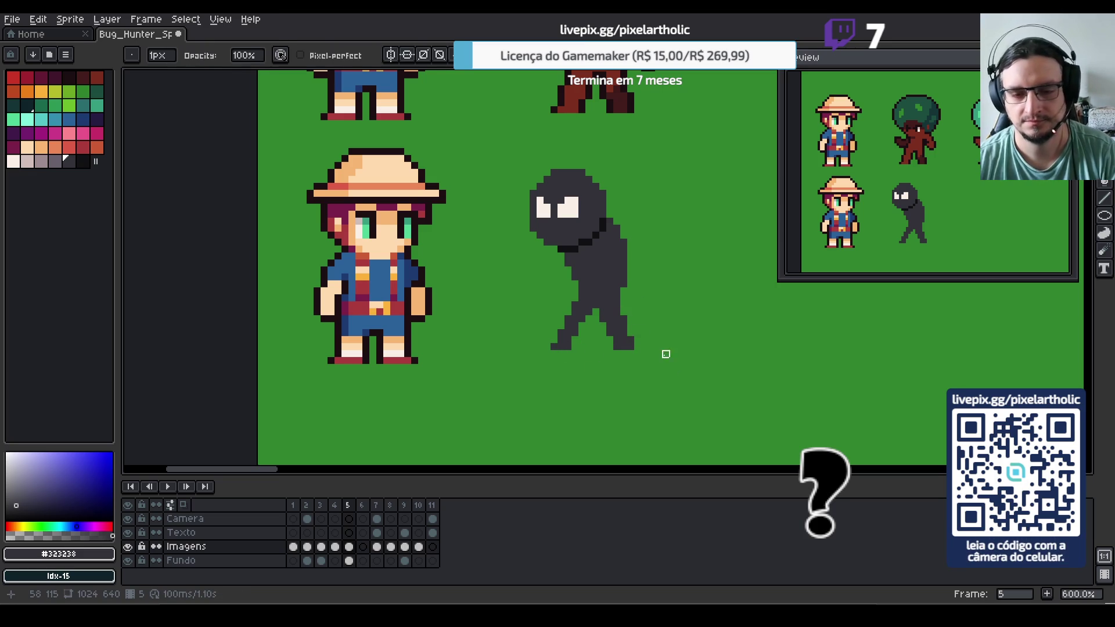
pyautogui.hotkey('ctrl', 'z')
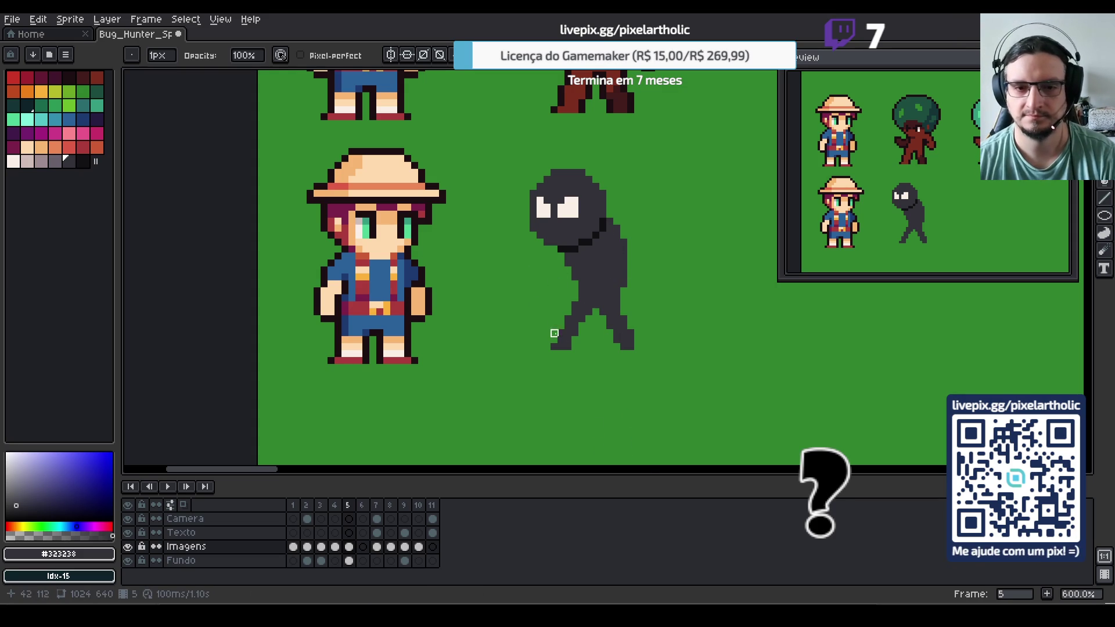
pyautogui.press('e')
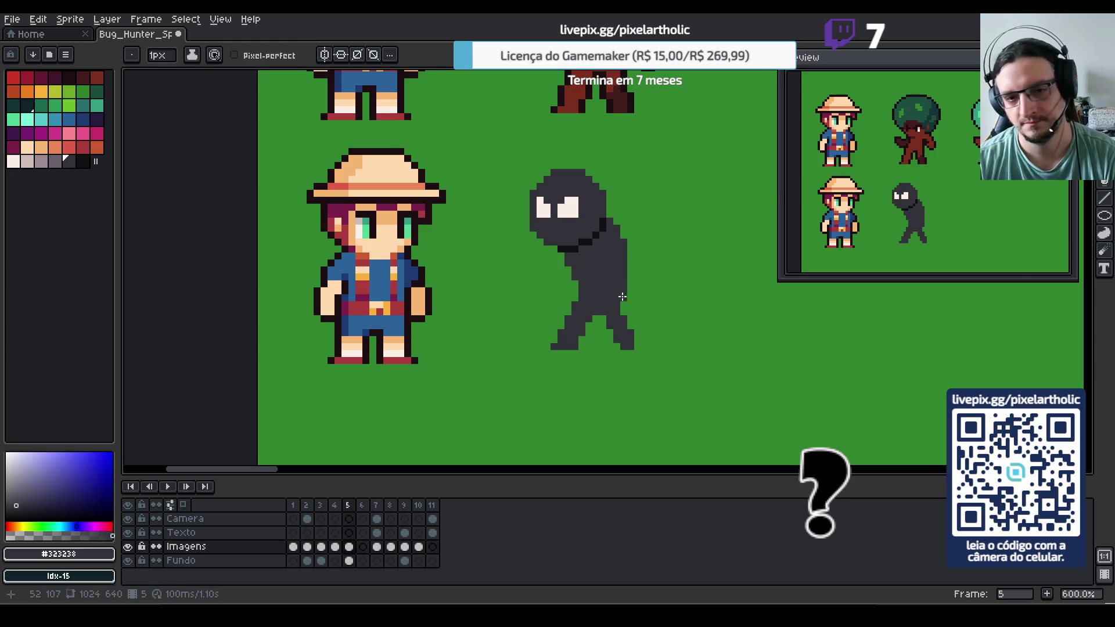
pyautogui.click(634, 336)
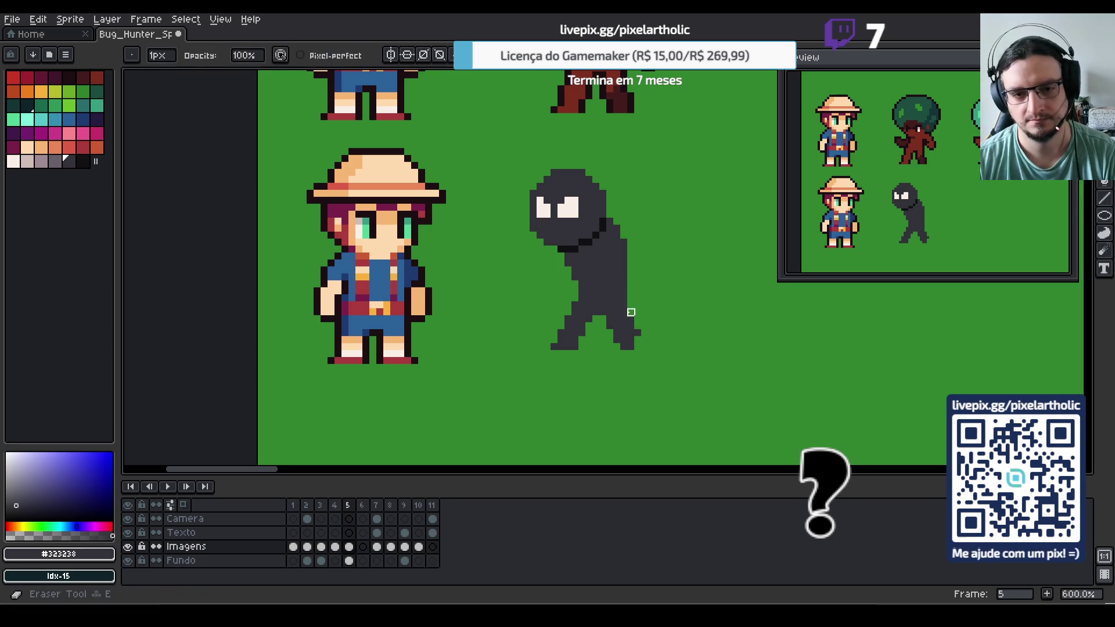
pyautogui.click(637, 345)
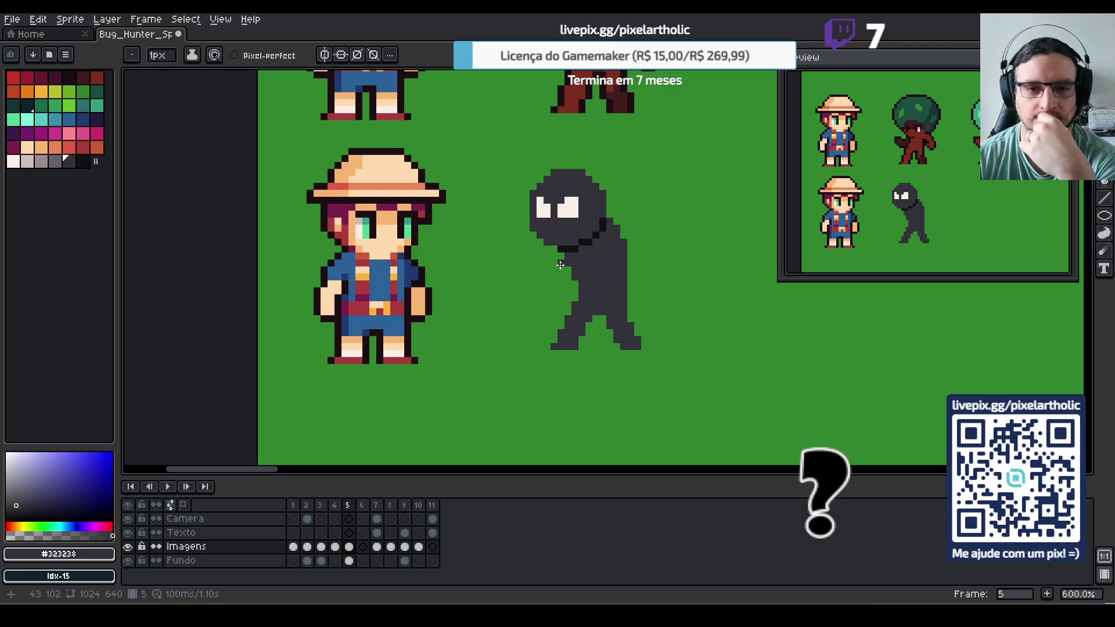
pyautogui.moveTo(562, 283)
pyautogui.mouseDown()
pyautogui.moveTo(562, 273)
pyautogui.moveTo(551, 290)
pyautogui.moveTo(521, 277)
pyautogui.moveTo(526, 289)
pyautogui.mouseUp()
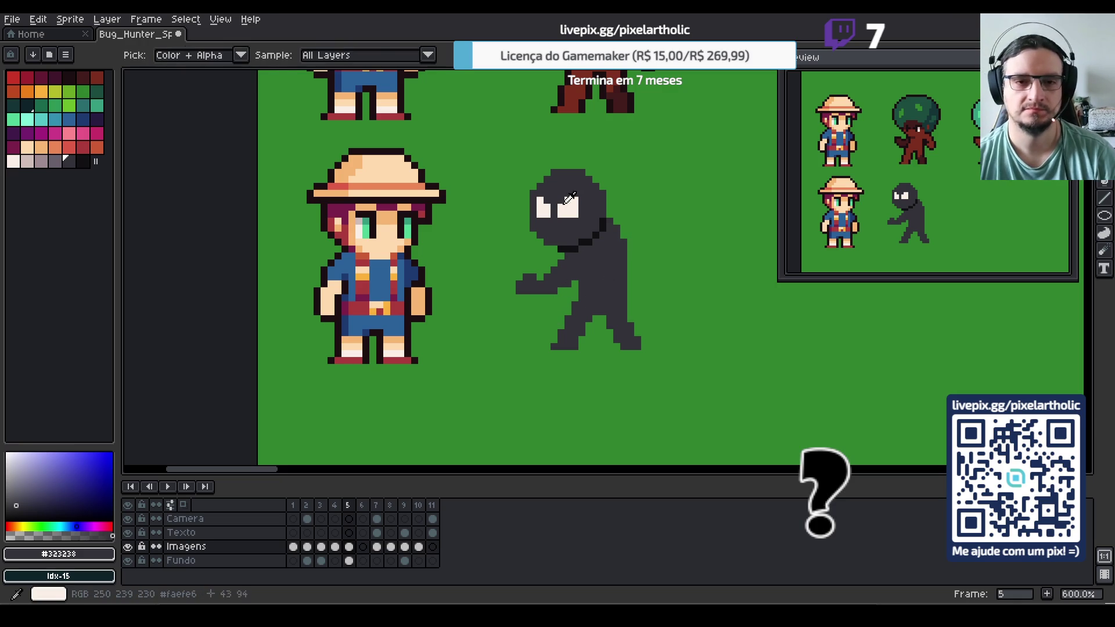
# Pick the eye-white colour, then marquee the whole dark figure and nudge it right
pyautogui.keyDown('alt'); pyautogui.click(570, 204); pyautogui.keyUp('alt')
pyautogui.press('m')
pyautogui.moveTo(491, 159); pyautogui.dragTo(676, 356)
pyautogui.press('Right')
pyautogui.press('Right')
pyautogui.press('Right')
pyautogui.hotkey('ctrl', 'd')
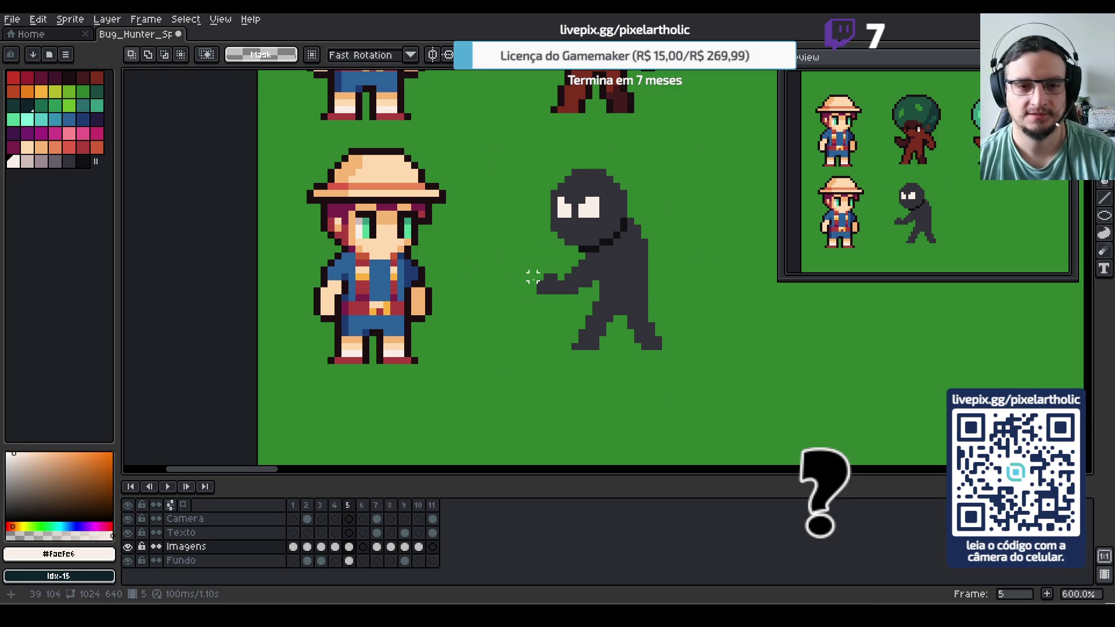
# Pencil a white pronged fork left of the hand, then eyedrop the dark body colour
pyautogui.press('b')
pyautogui.click(536, 277)
pyautogui.keyDown('shift'); pyautogui.click(505, 284); pyautogui.keyUp('shift')
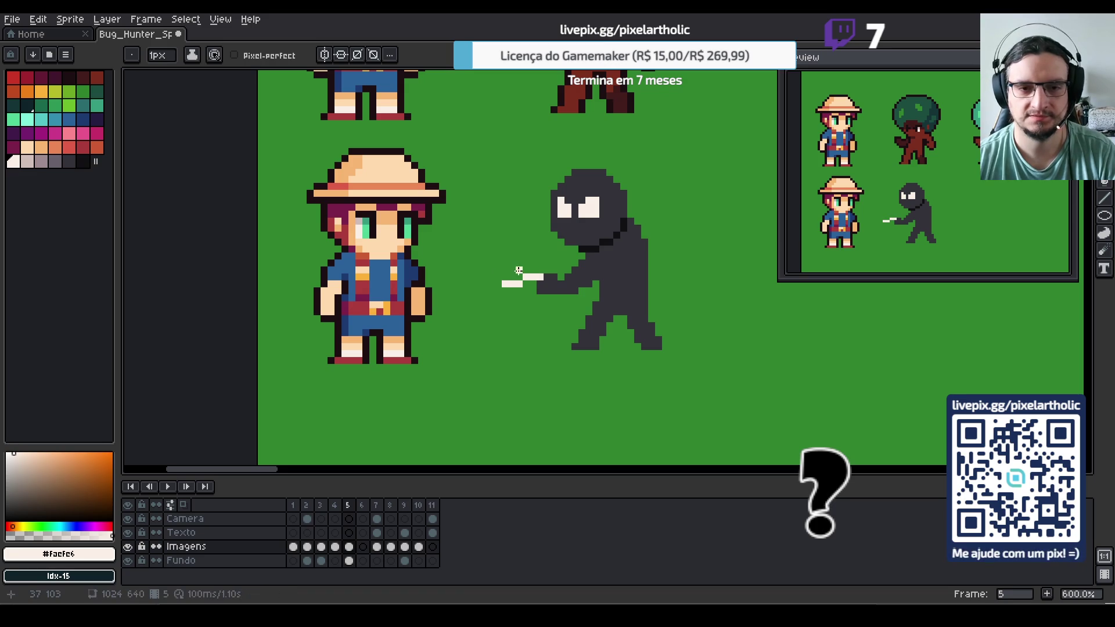
pyautogui.keyDown('shift'); pyautogui.click(494, 260); pyautogui.keyUp('shift')
pyautogui.keyDown('shift'); pyautogui.click(483, 284); pyautogui.keyUp('shift')
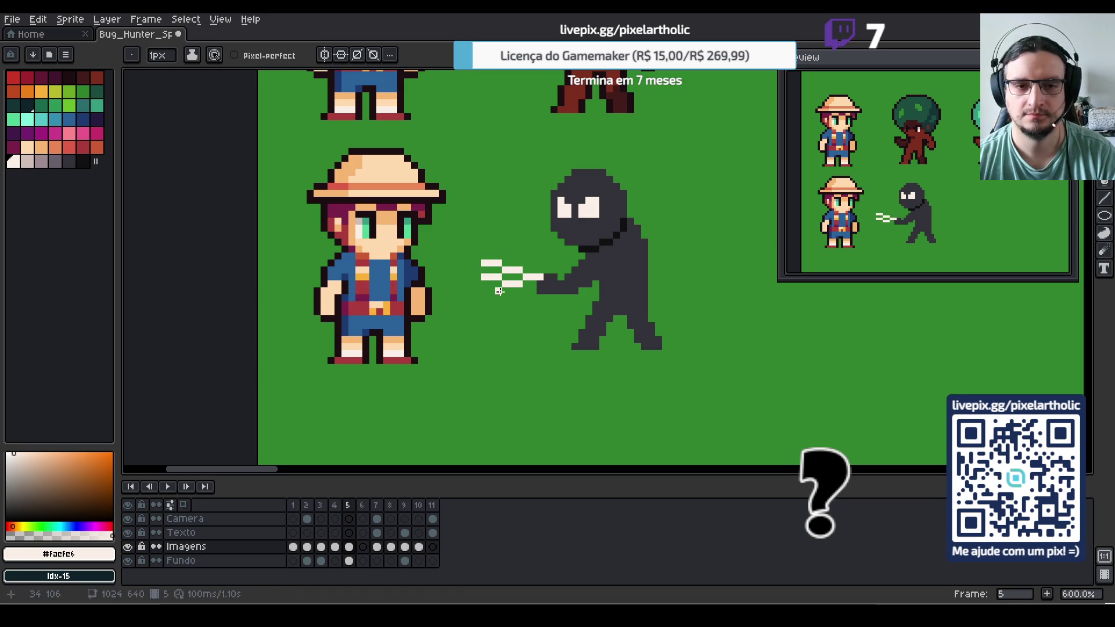
pyautogui.keyDown('shift'); pyautogui.click(498, 291); pyautogui.keyUp('shift')
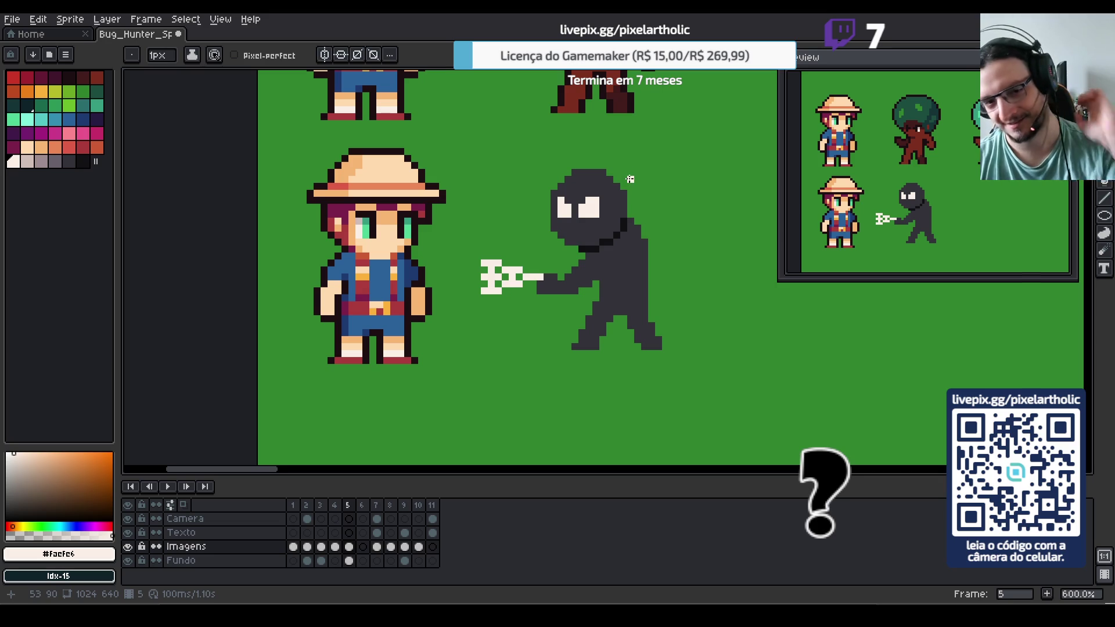
pyautogui.press('i')
pyautogui.click(617, 235)
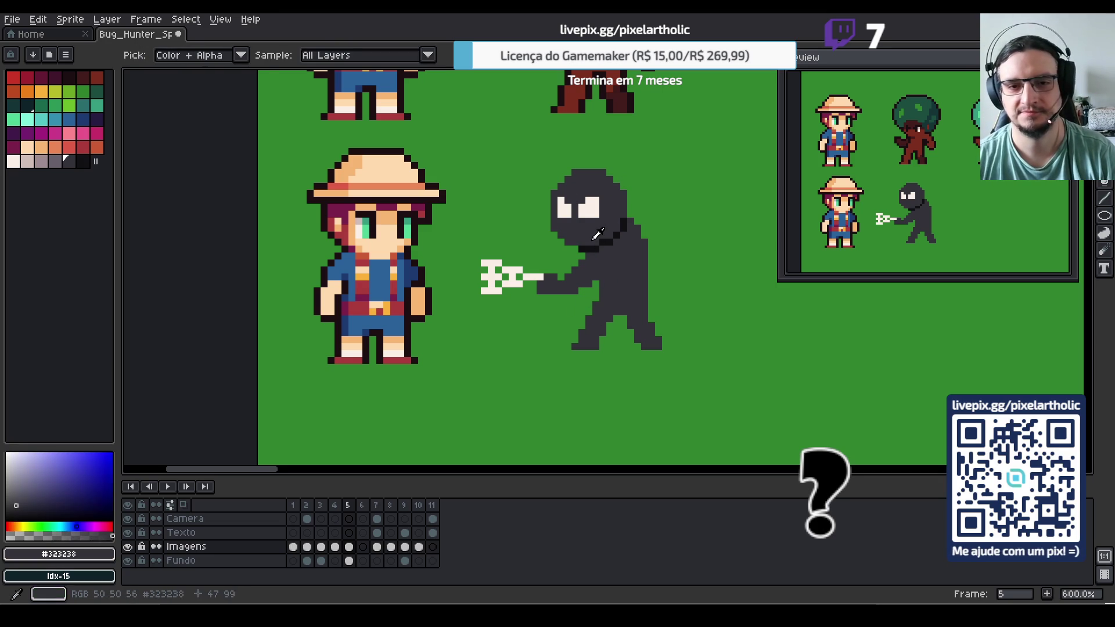
# Marquee the figure's head and move it slightly right
pyautogui.press('b')
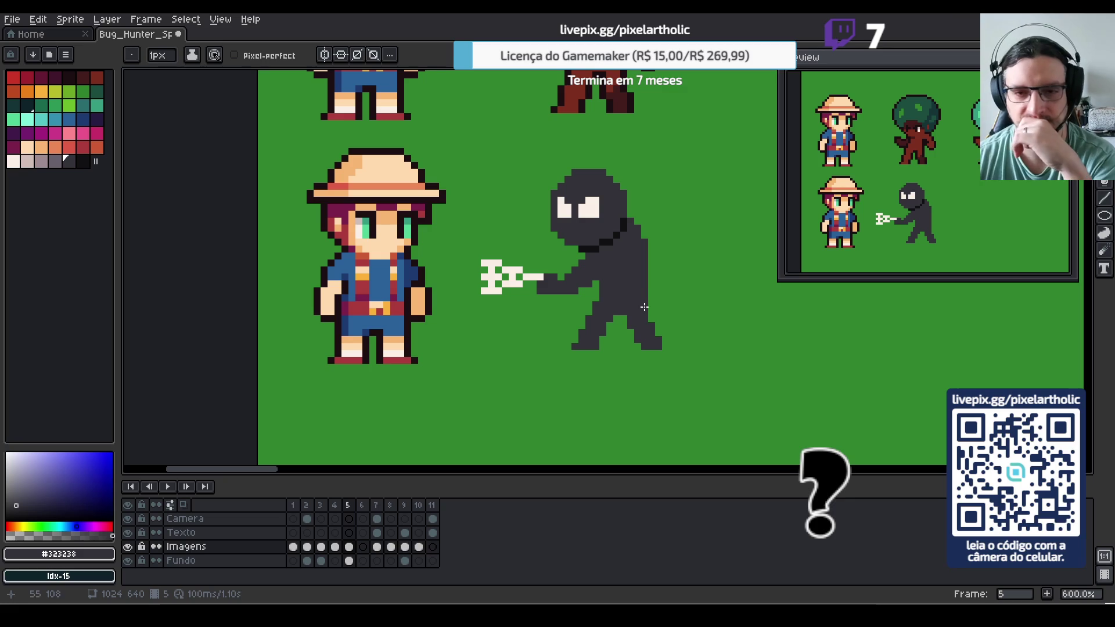
pyautogui.press('e')
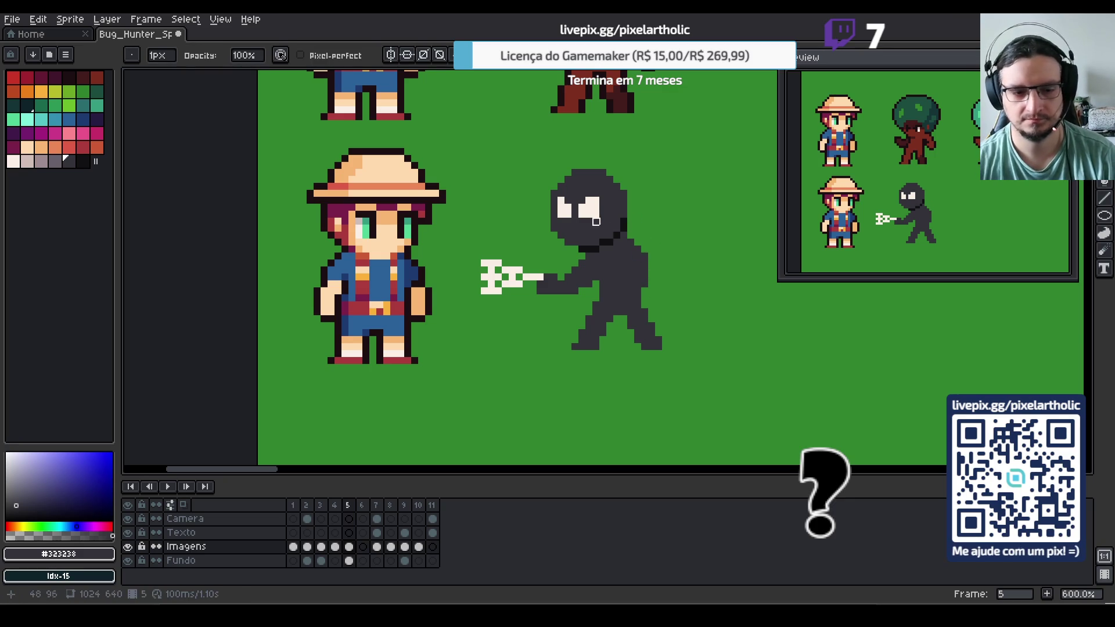
pyautogui.press('m')
pyautogui.moveTo(537, 148)
pyautogui.mouseDown()
pyautogui.moveTo(628, 226)
pyautogui.moveTo(623, 241)
pyautogui.moveTo(614, 222)
pyautogui.mouseUp()
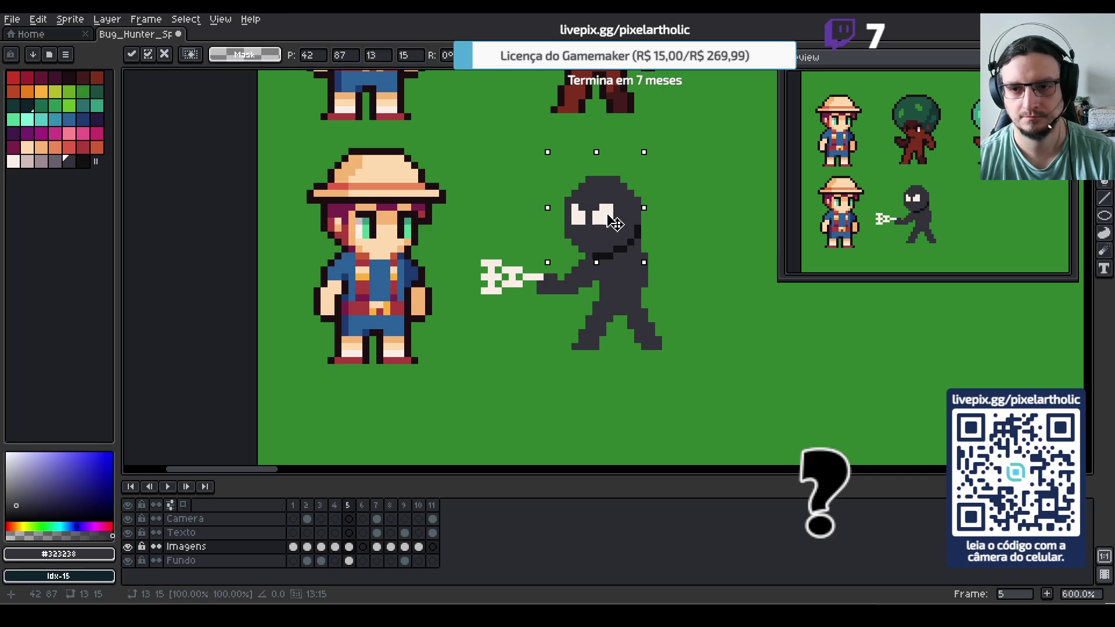
pyautogui.hotkey('ctrl', 'd')
# Widen the figure's back and shoulder with dark body-coloured pixels
pyautogui.press('b')
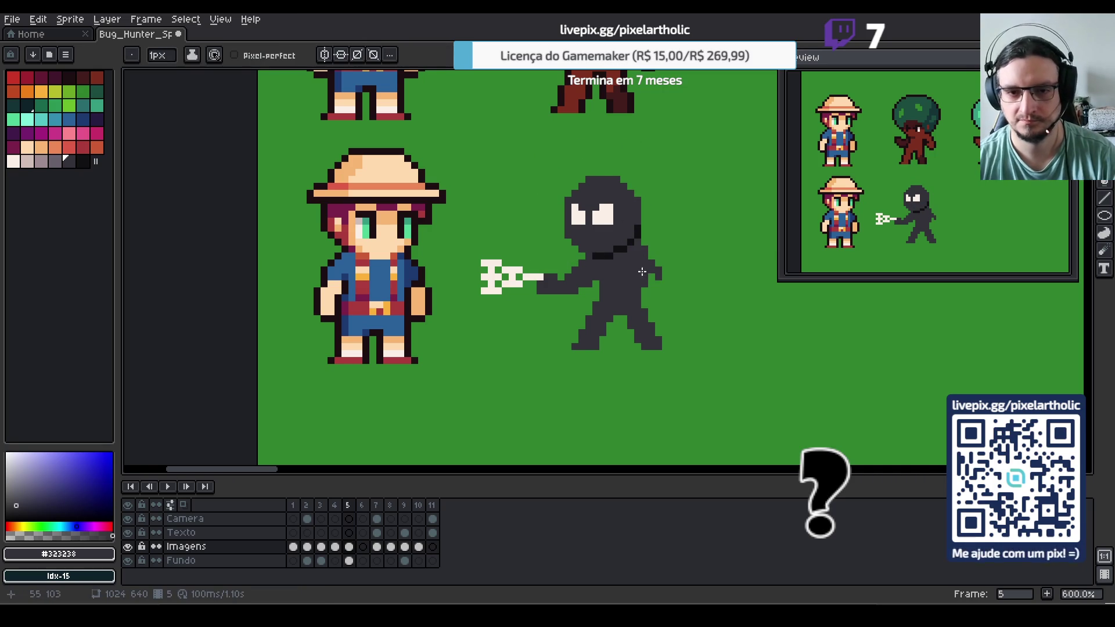
pyautogui.moveTo(645, 247); pyautogui.dragTo(662, 284)
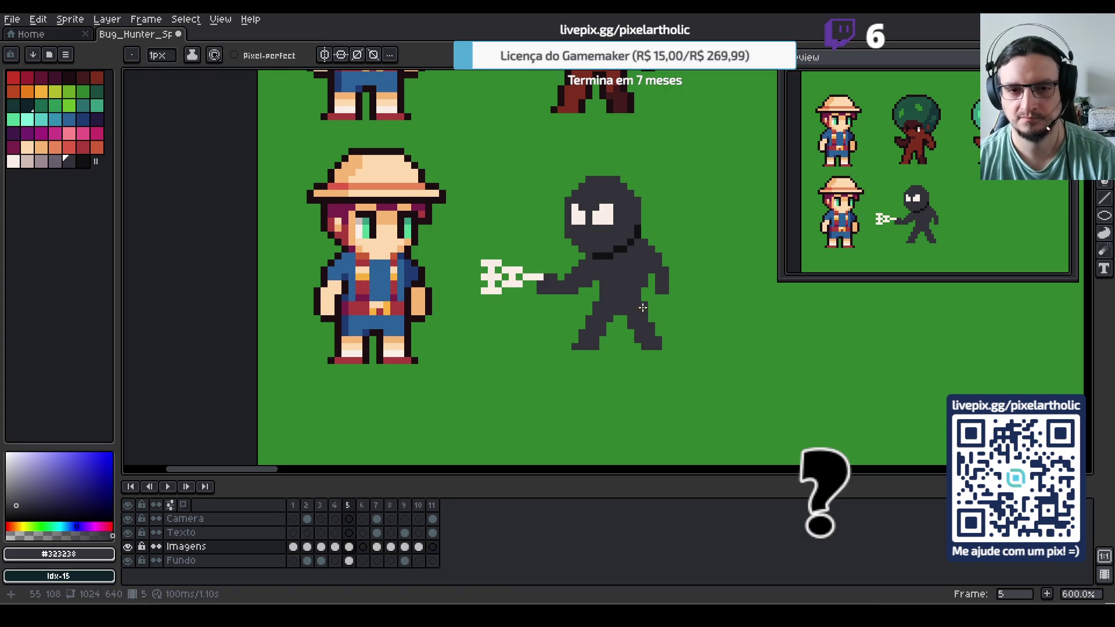
pyautogui.keyDown('alt'); pyautogui.click(590, 258); pyautogui.keyUp('alt')
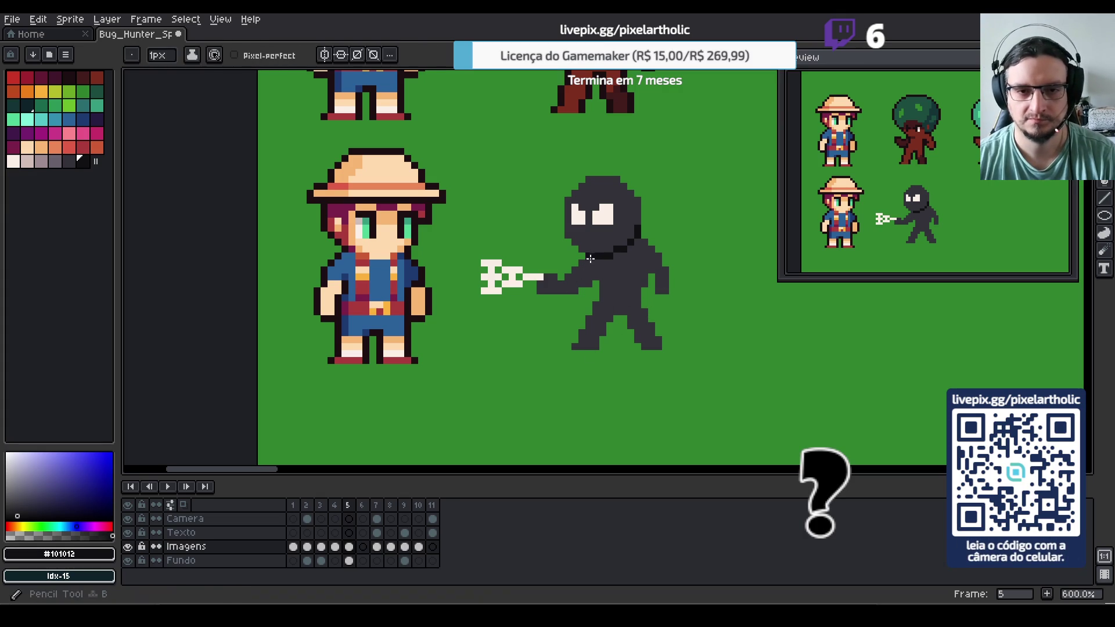
pyautogui.press('e')
pyautogui.keyDown('alt'); pyautogui.click(588, 243); pyautogui.keyUp('alt')
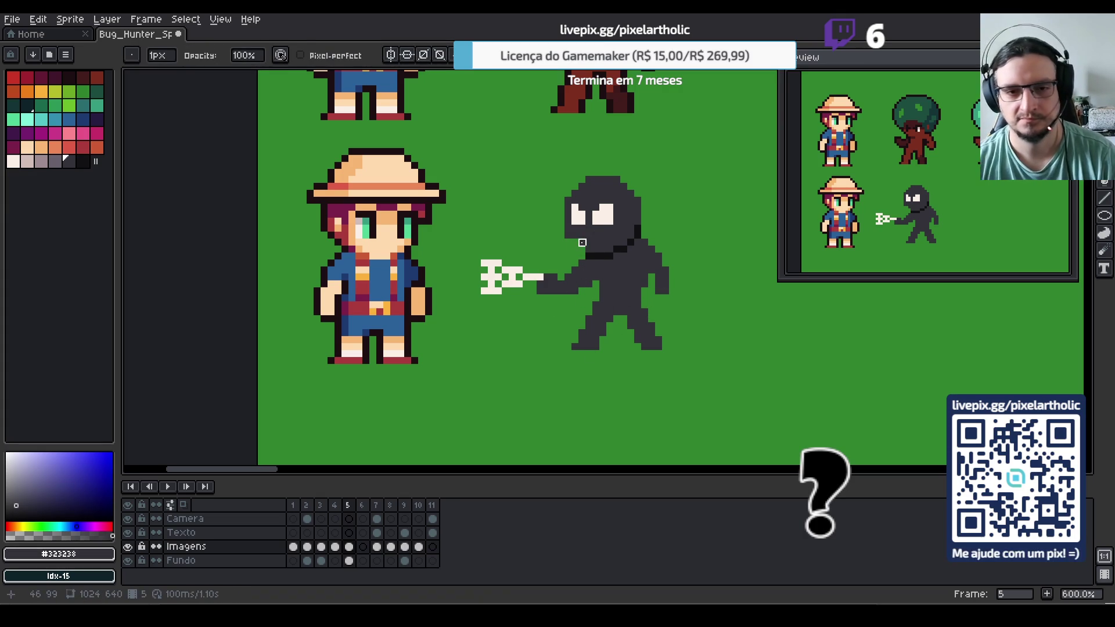
pyautogui.press('b')
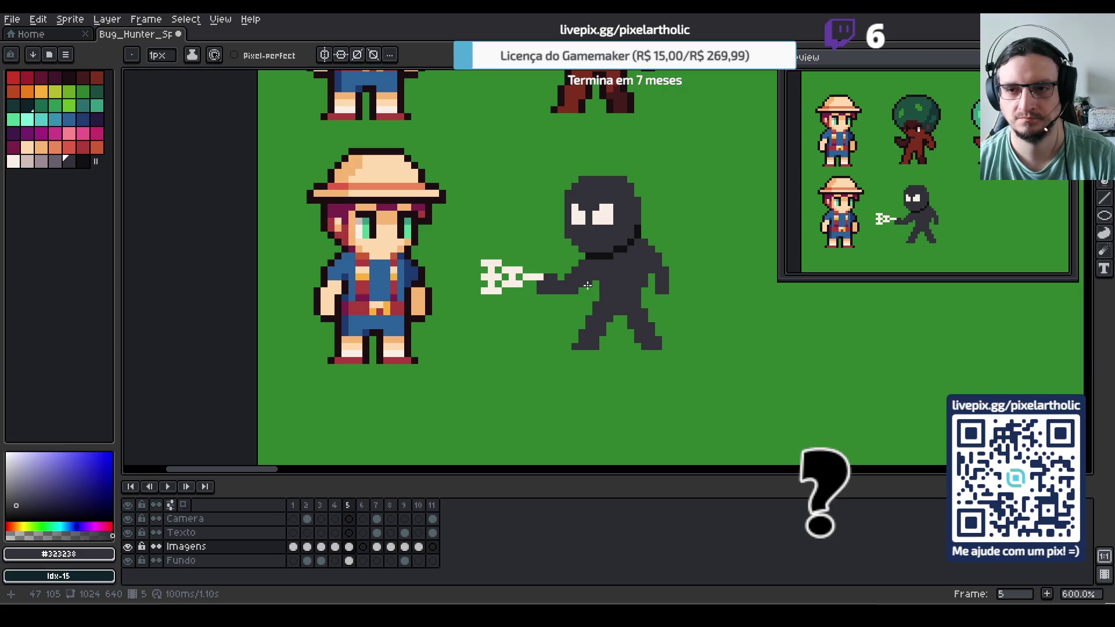
# Move the white fork right and up, closer to the hand
pyautogui.press('e')
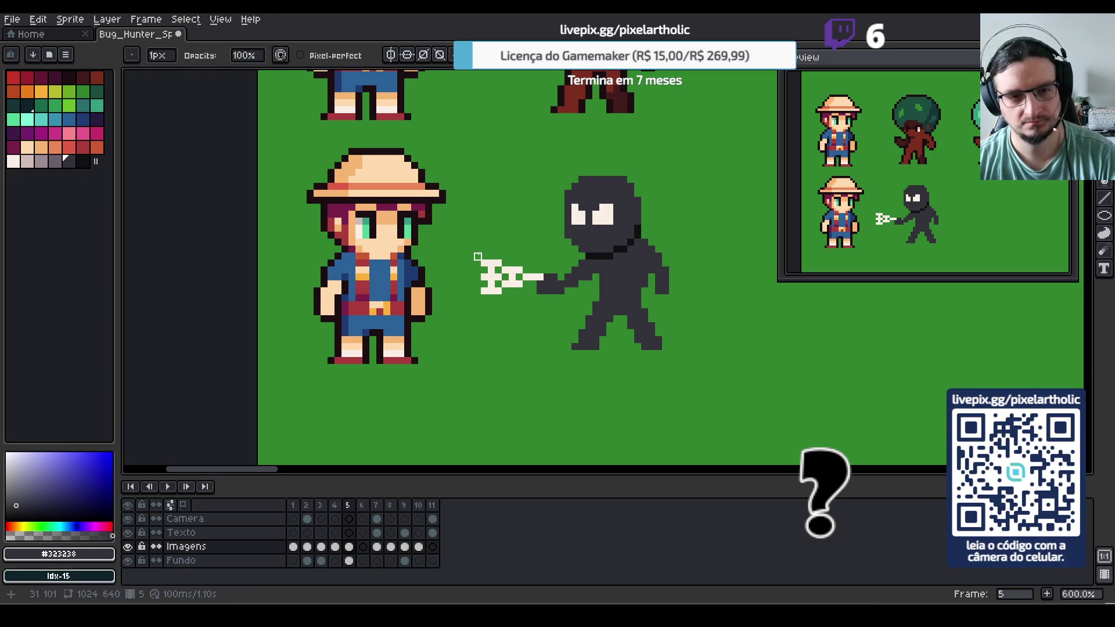
pyautogui.press('m')
pyautogui.moveTo(465, 236)
pyautogui.mouseDown()
pyautogui.moveTo(510, 294)
pyautogui.moveTo(559, 311)
pyautogui.moveTo(557, 291)
pyautogui.mouseUp()
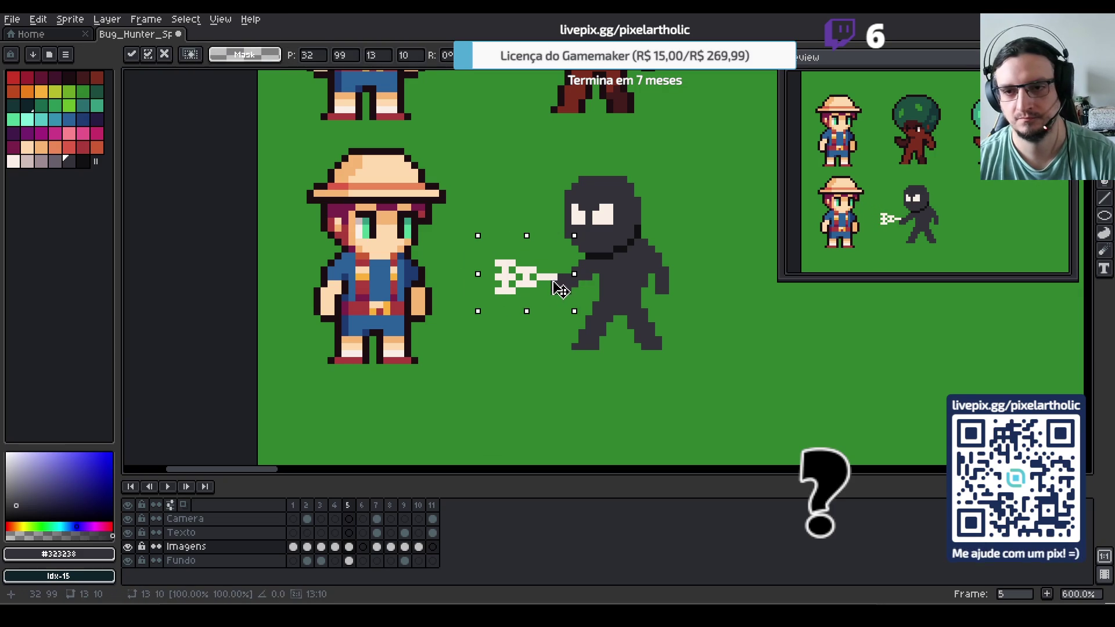
pyautogui.press('Up')
pyautogui.press('Up')
pyautogui.hotkey('ctrl', 'd')
pyautogui.press('b')
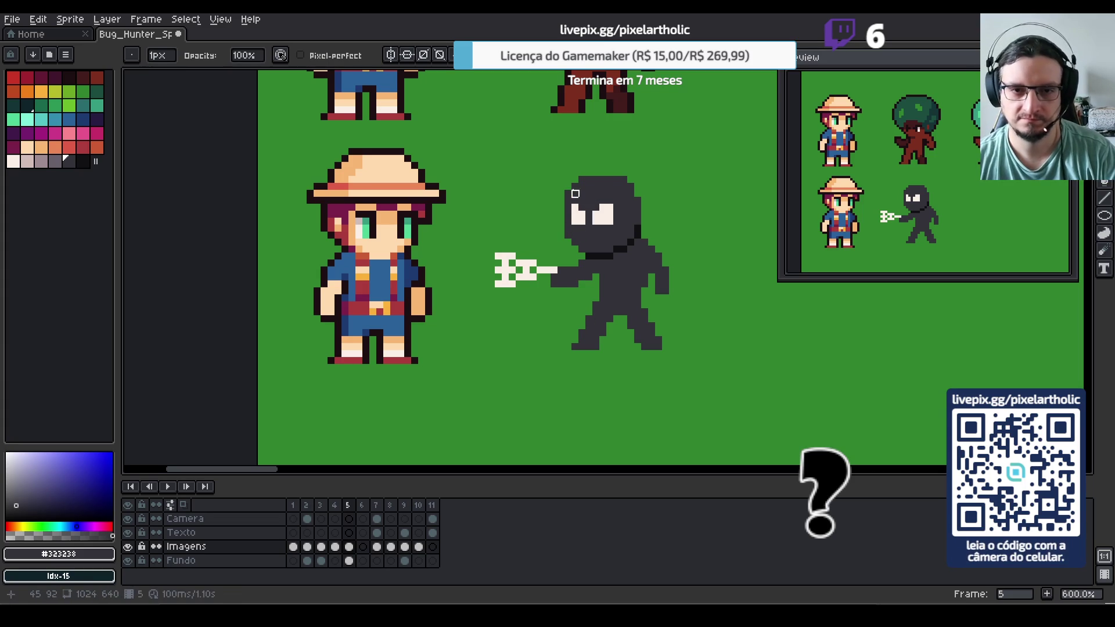
# Lower the head, shift its upper part to slant the eyes, and pick the eye-white
pyautogui.press('m')
pyautogui.moveTo(541, 159); pyautogui.dragTo(642, 224)
pyautogui.press('Down')
pyautogui.press('Down')
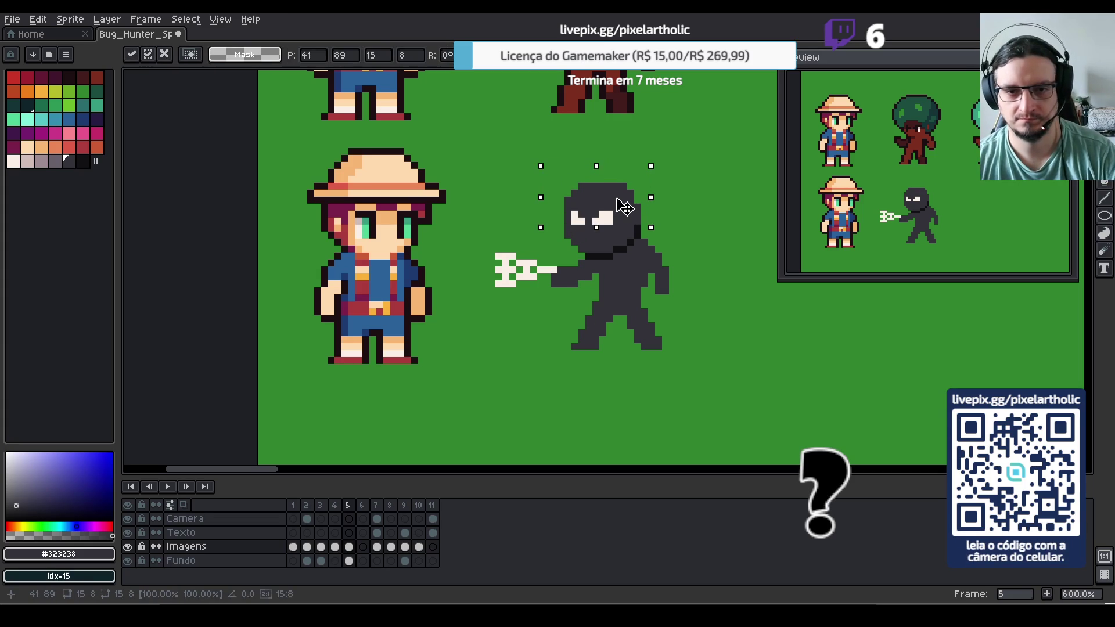
pyautogui.press('Return')
pyautogui.moveTo(539, 164)
pyautogui.mouseDown()
pyautogui.moveTo(577, 241)
pyautogui.moveTo(616, 256)
pyautogui.mouseUp()
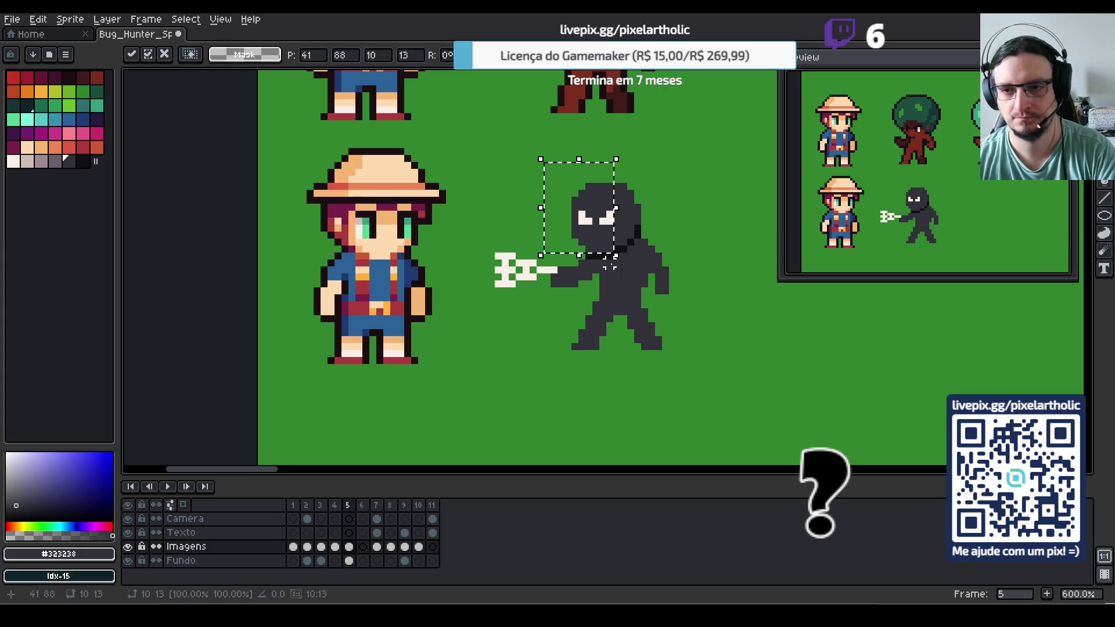
pyautogui.press('b')
pyautogui.keyDown('alt'); pyautogui.click(612, 218); pyautogui.keyUp('alt')
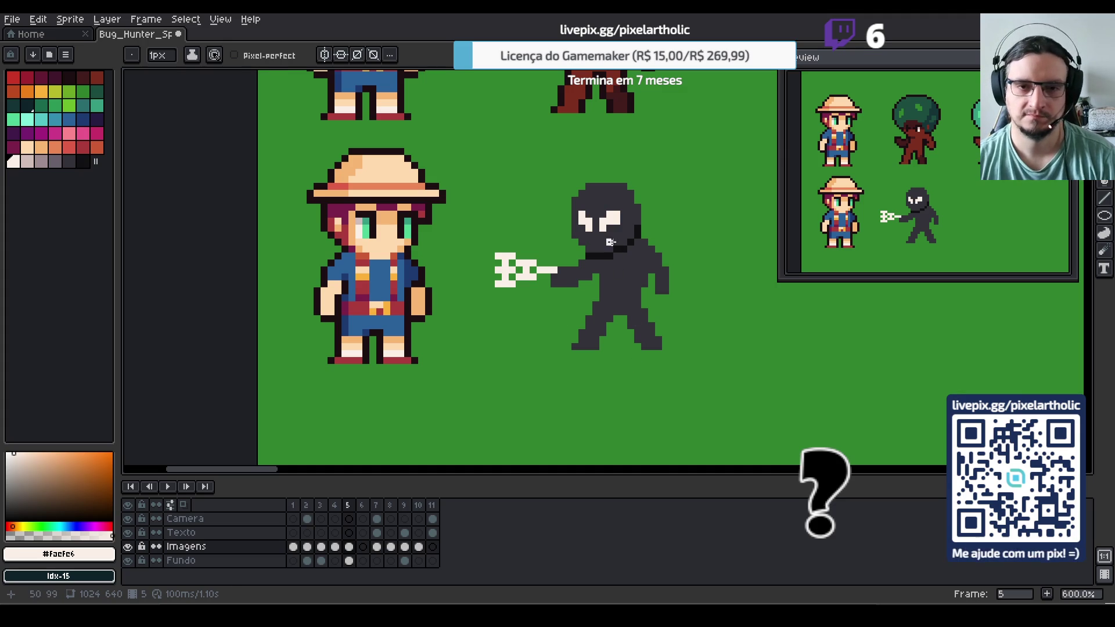
# Pencil a white grin on the lower face, undoing and touching up its ends
pyautogui.press('alt')
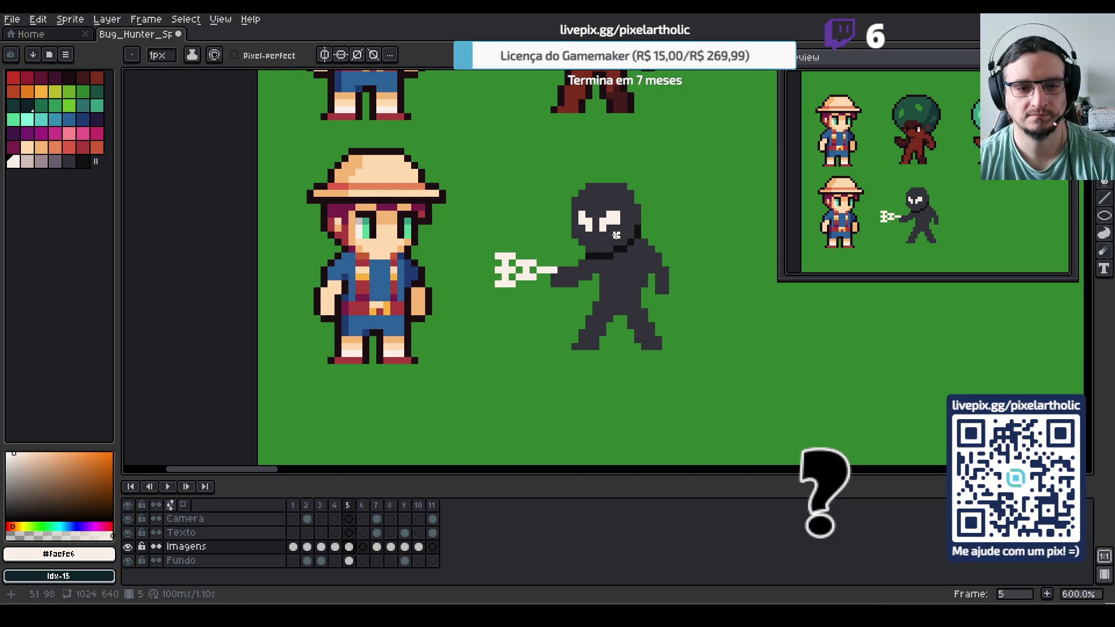
pyautogui.press('i')
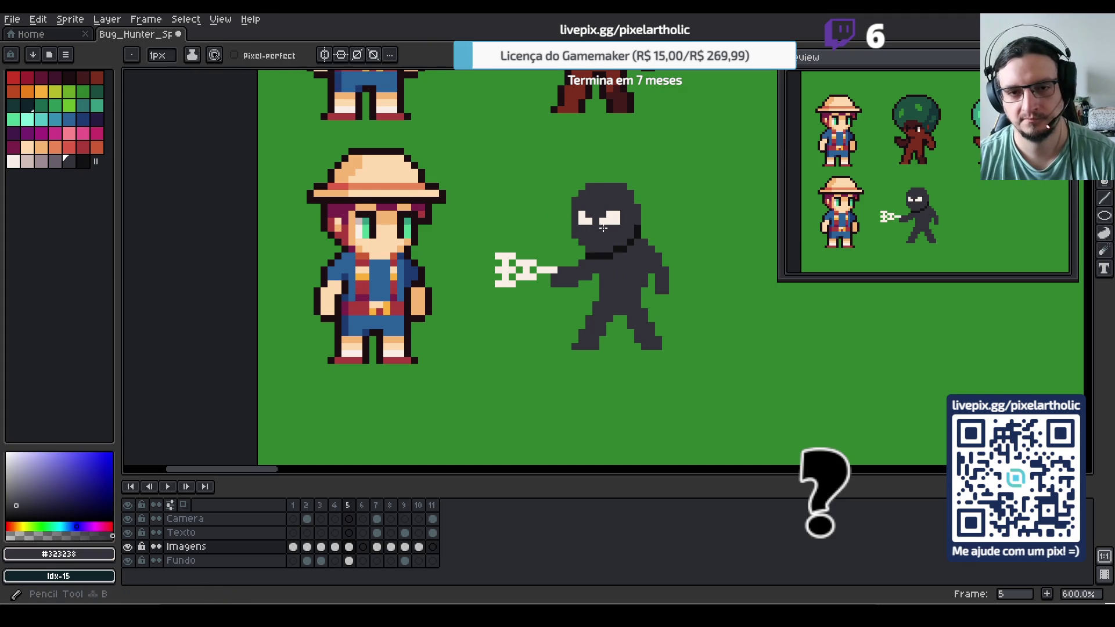
pyautogui.press('b')
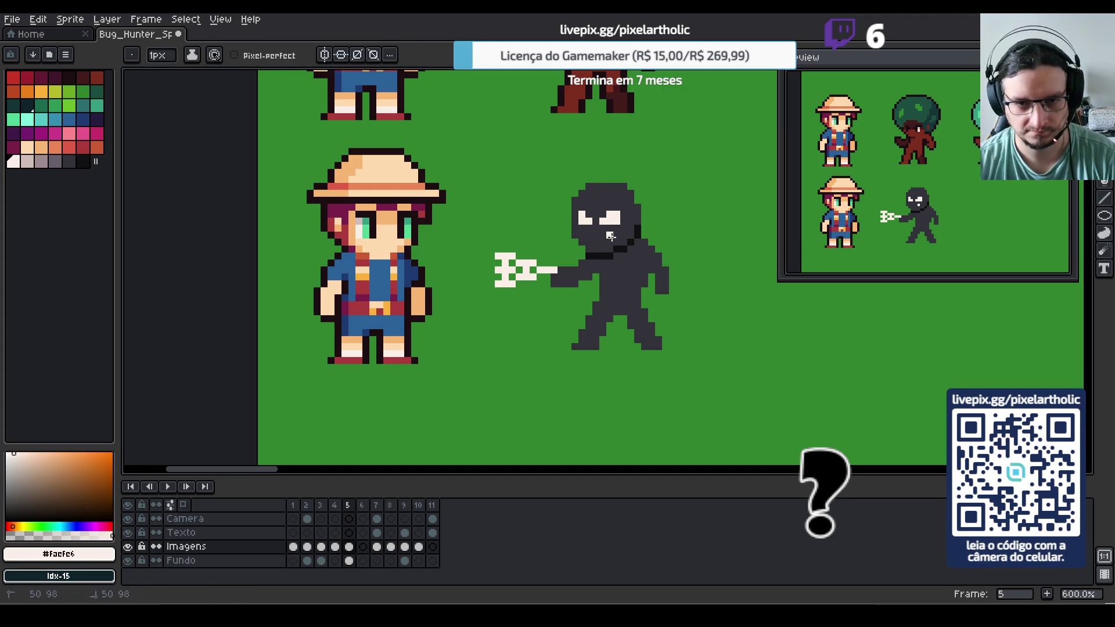
pyautogui.moveTo(617, 234); pyautogui.dragTo(590, 254)
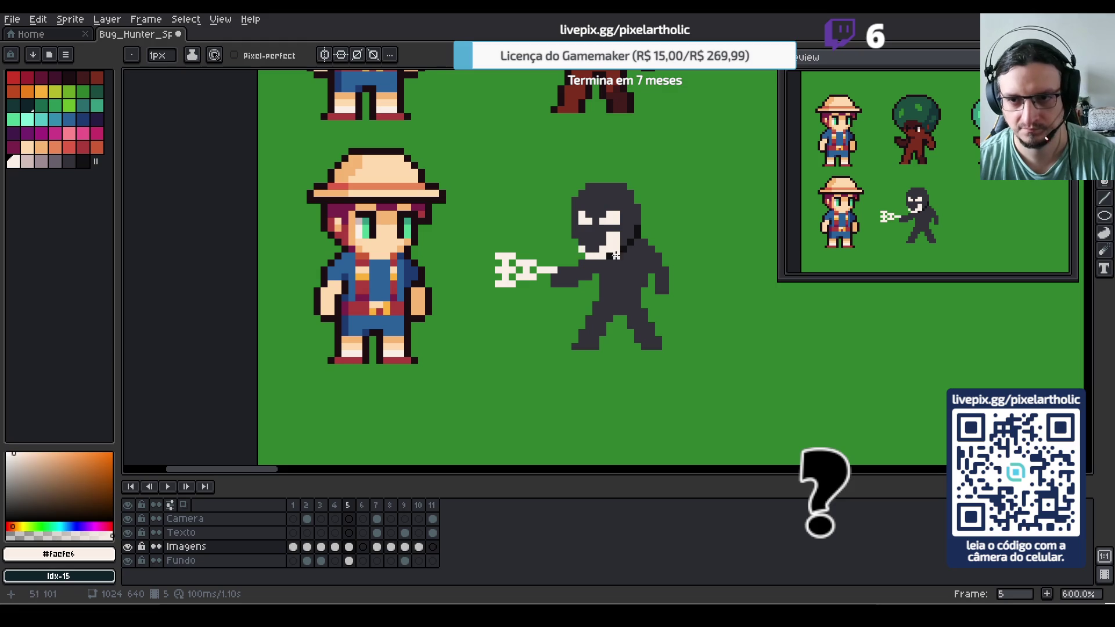
pyautogui.hotkey('ctrl', 'z')
pyautogui.hotkey('ctrl', 'z')
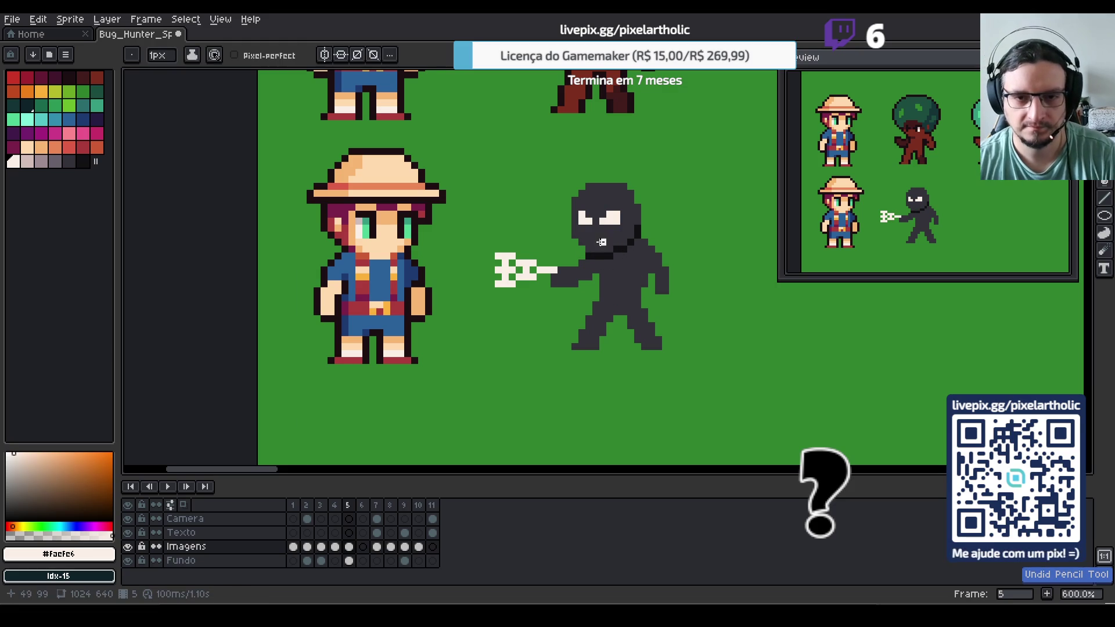
pyautogui.moveTo(619, 234); pyautogui.dragTo(615, 242)
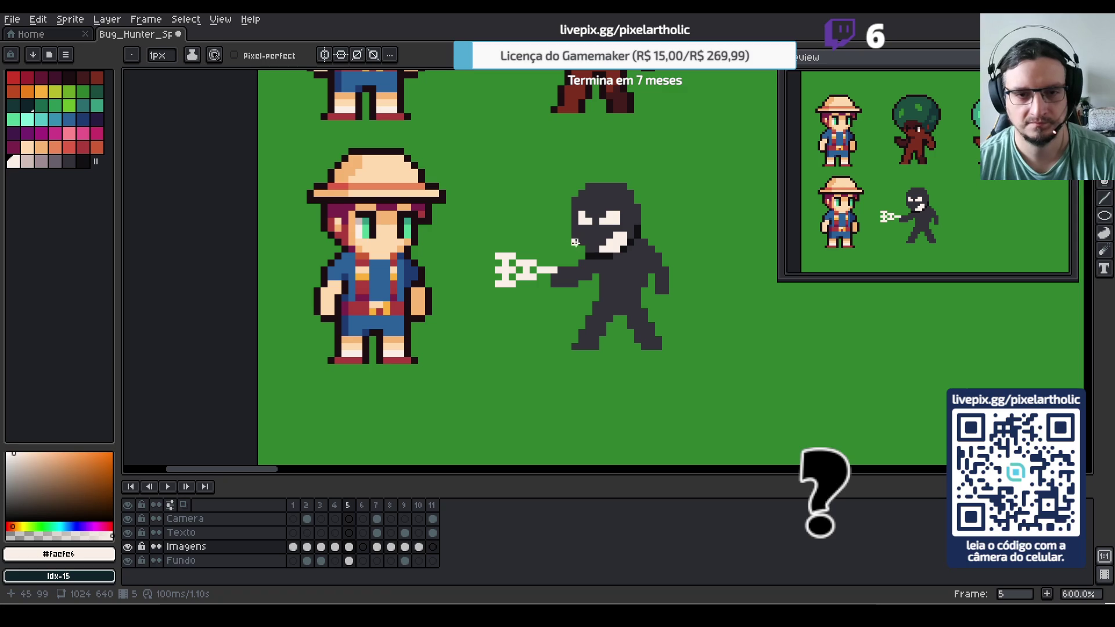
pyautogui.moveTo(581, 248); pyautogui.dragTo(567, 248)
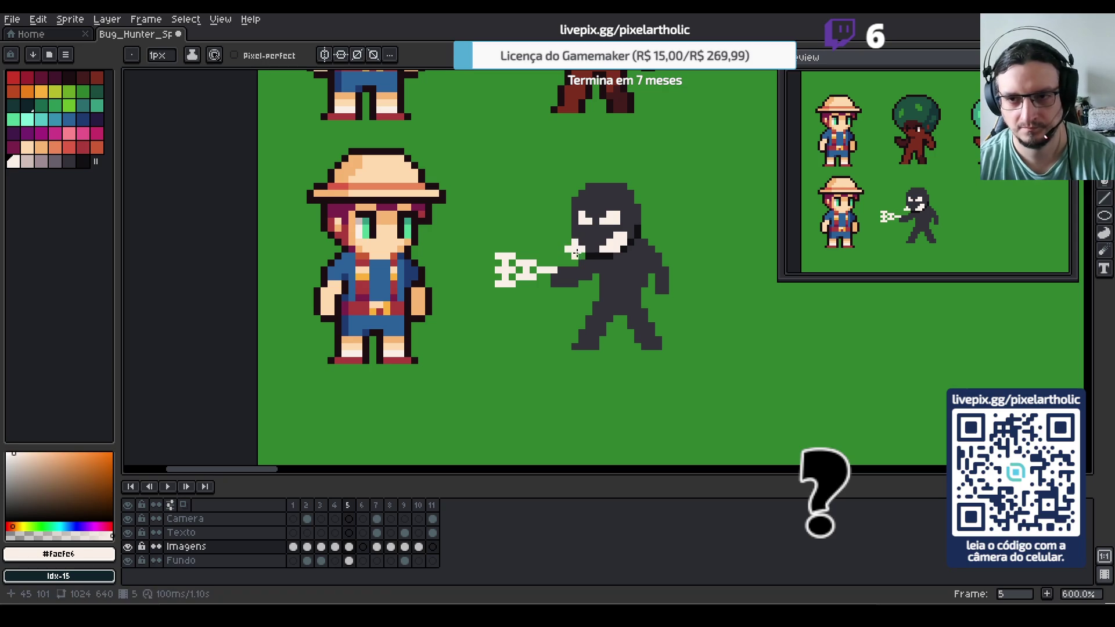
# Edge the mouth in pinkish-grey and paint over the white eyes in dark body colour
pyautogui.keyDown('alt'); pyautogui.click(573, 240); pyautogui.keyUp('alt')
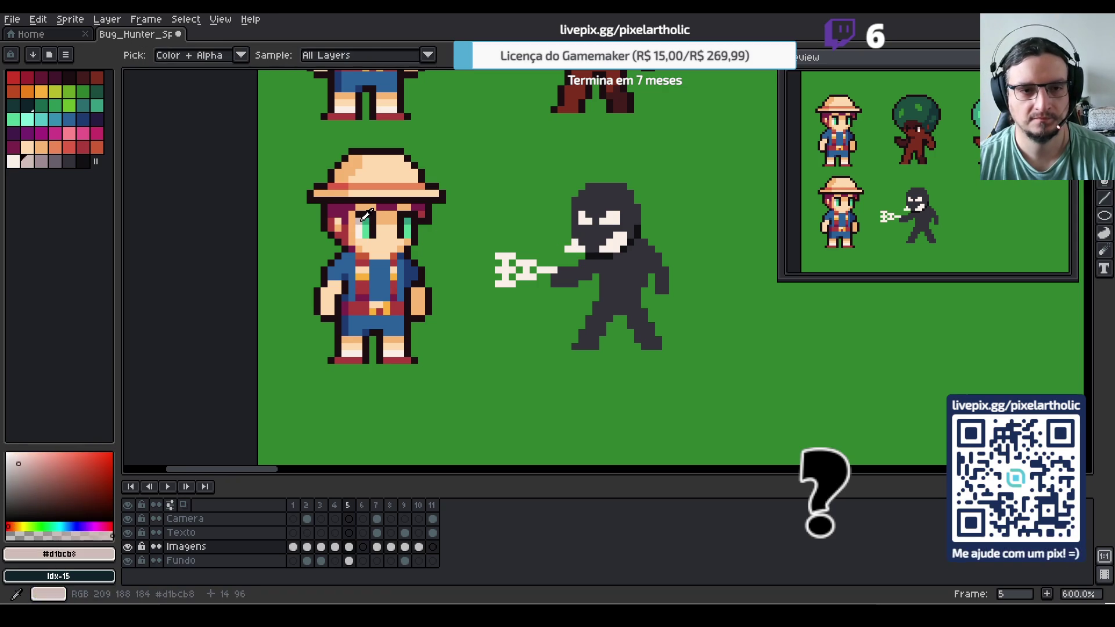
pyautogui.moveTo(568, 249); pyautogui.dragTo(581, 249)
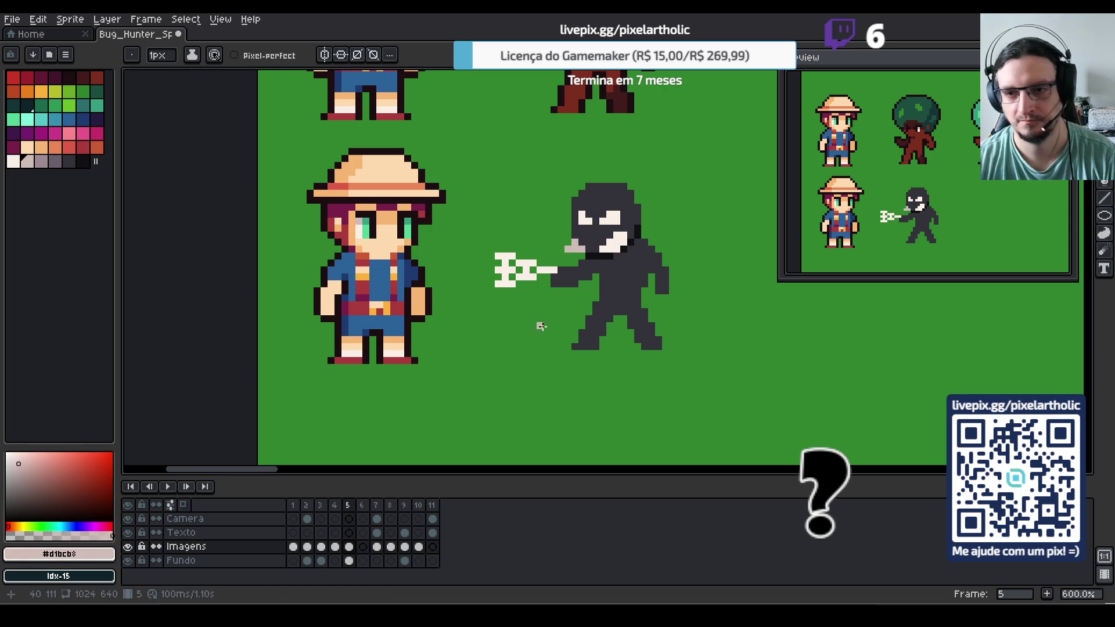
pyautogui.keyDown('alt'); pyautogui.click(596, 235); pyautogui.keyUp('alt')
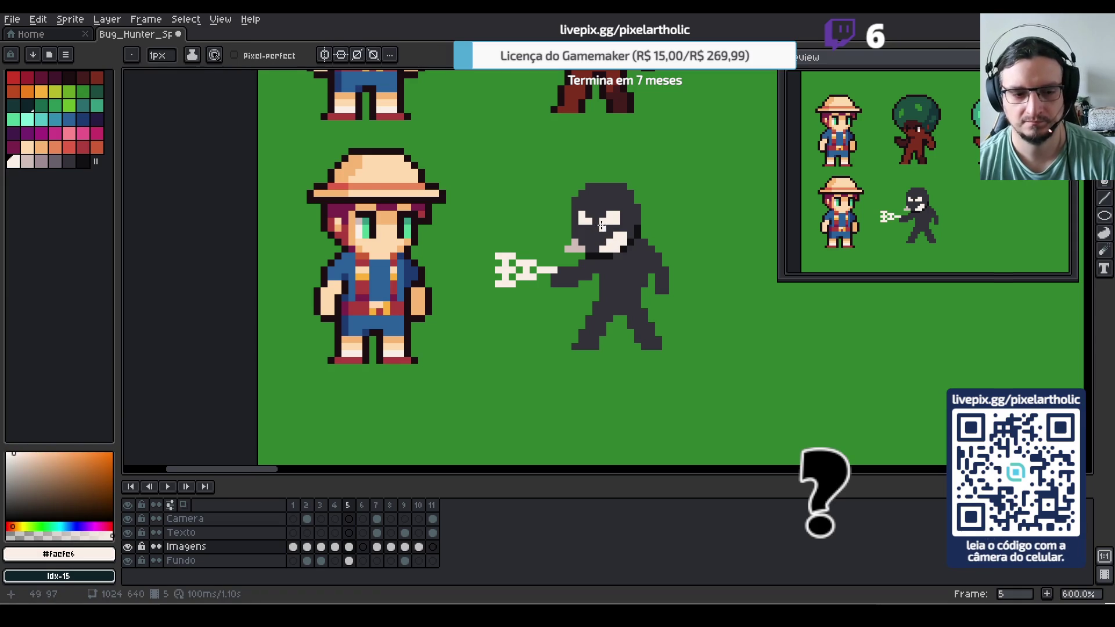
pyautogui.press('alt')
pyautogui.keyDown('alt'); pyautogui.click(596, 224); pyautogui.keyUp('alt')
pyautogui.moveTo(581, 216); pyautogui.dragTo(612, 217)
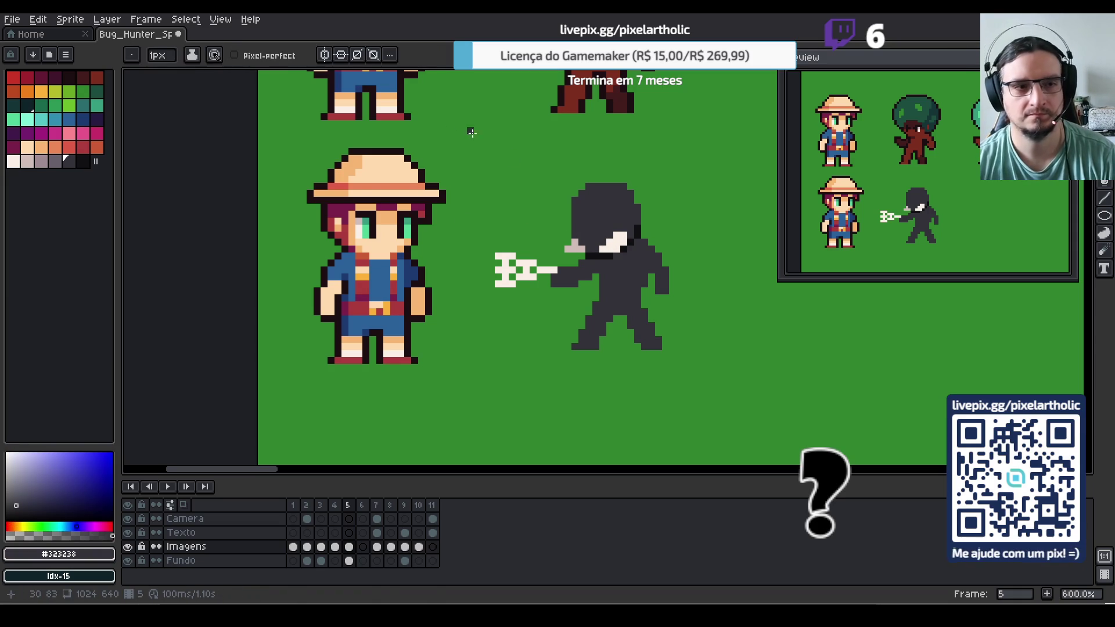
# Paint two red #c93426 eyes on the hooded head
pyautogui.click(12, 78)
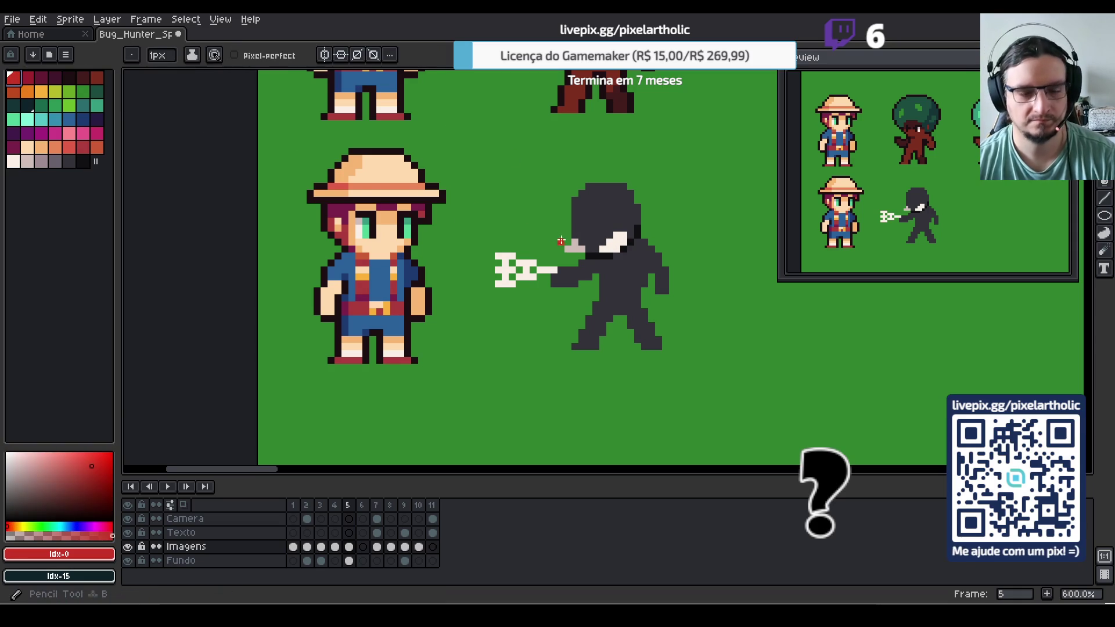
pyautogui.click(582, 222)
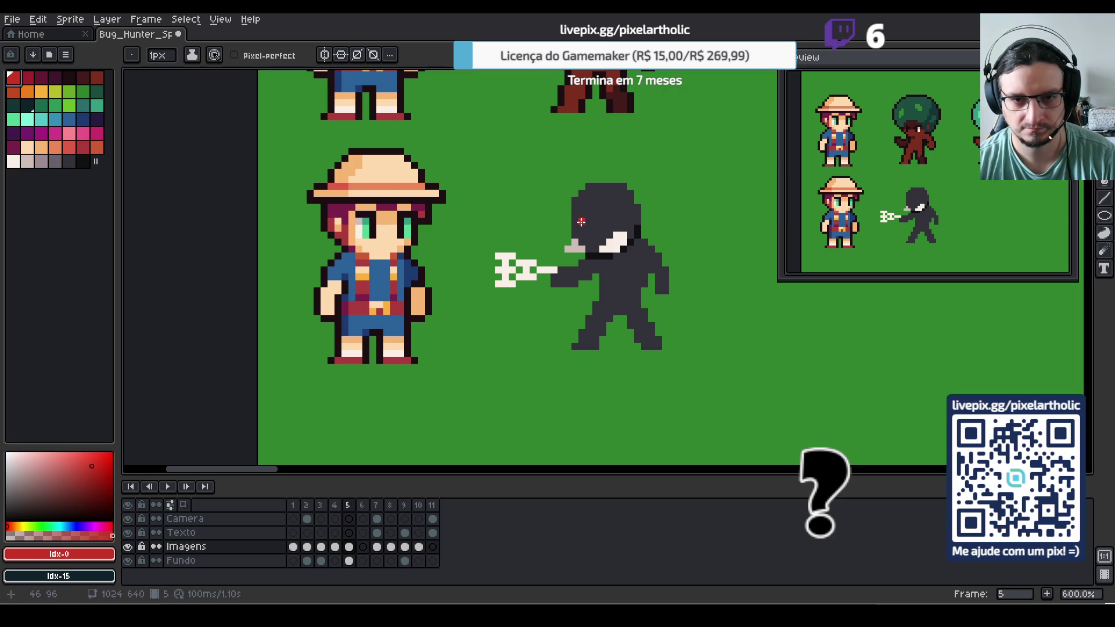
pyautogui.click(582, 207)
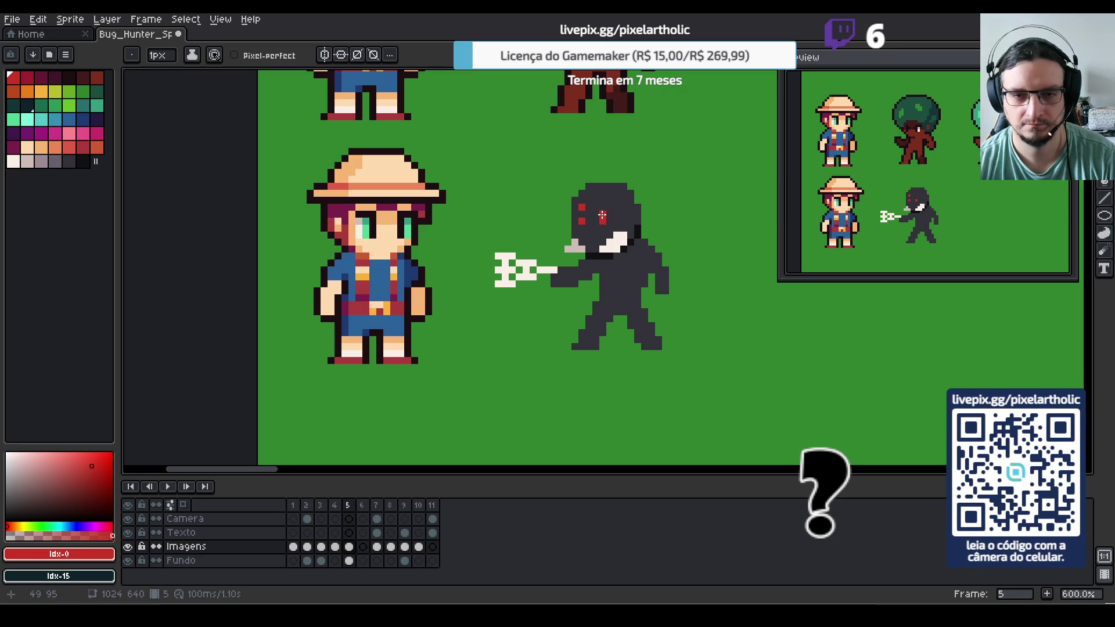
pyautogui.click(602, 218)
pyautogui.click(603, 206)
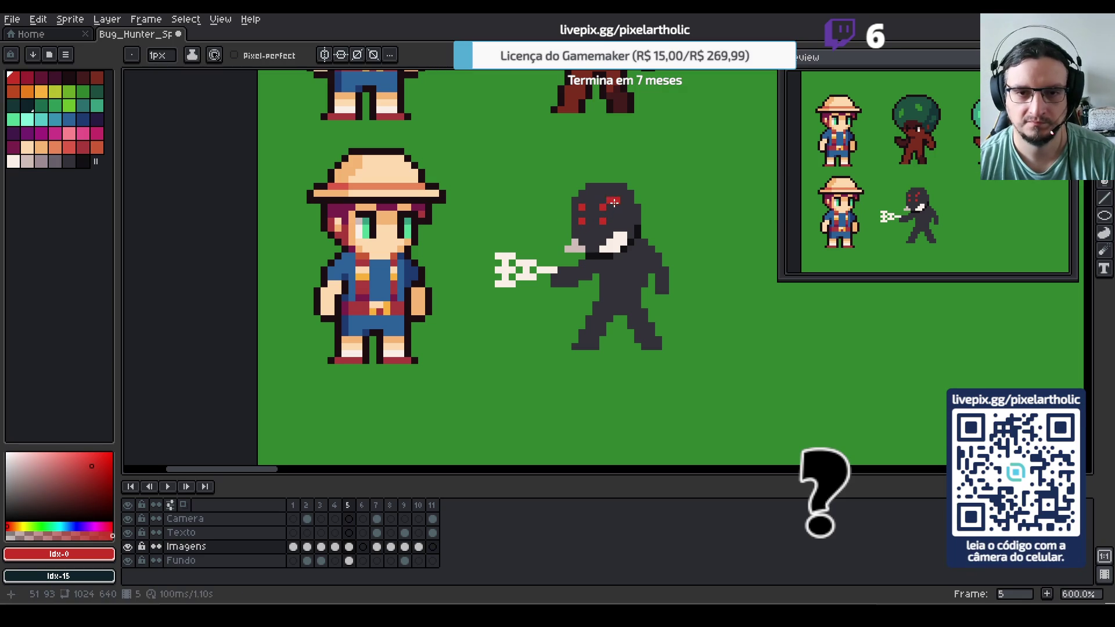
pyautogui.moveTo(610, 204)
pyautogui.mouseDown()
pyautogui.moveTo(609, 222)
pyautogui.moveTo(617, 201)
pyautogui.mouseUp()
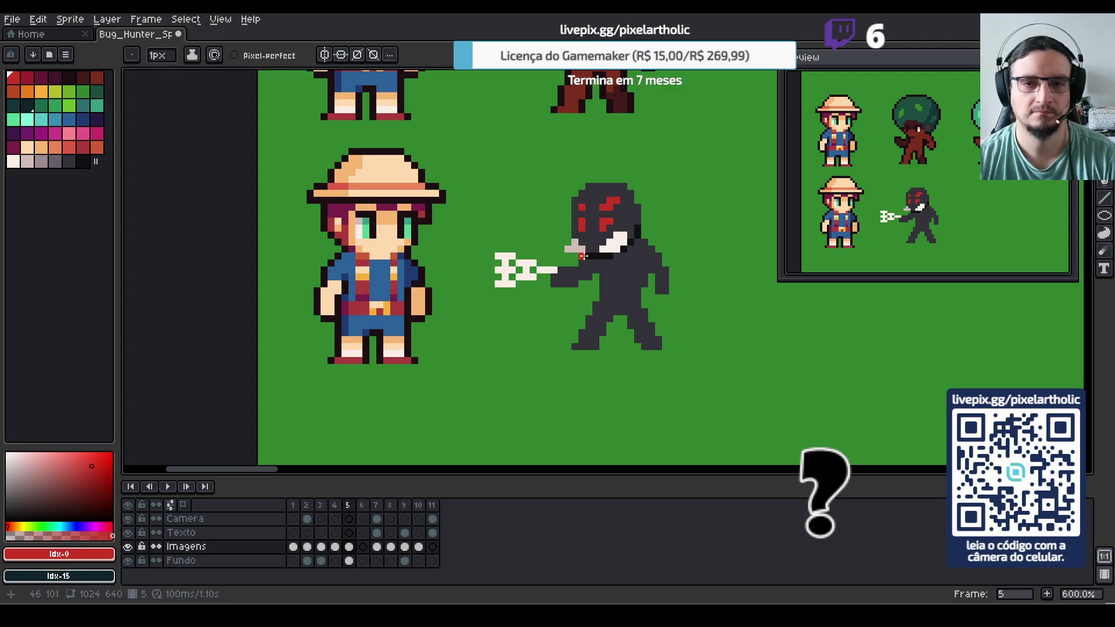
# Cover the stray red marks in dark gray and repaint both red eyes one pixel wider
pyautogui.press('i')
pyautogui.click(598, 226)
pyautogui.press('b')
pyautogui.moveTo(603, 228); pyautogui.dragTo(611, 204)
pyautogui.keyDown('alt'); pyautogui.click(582, 207); pyautogui.keyUp('alt')
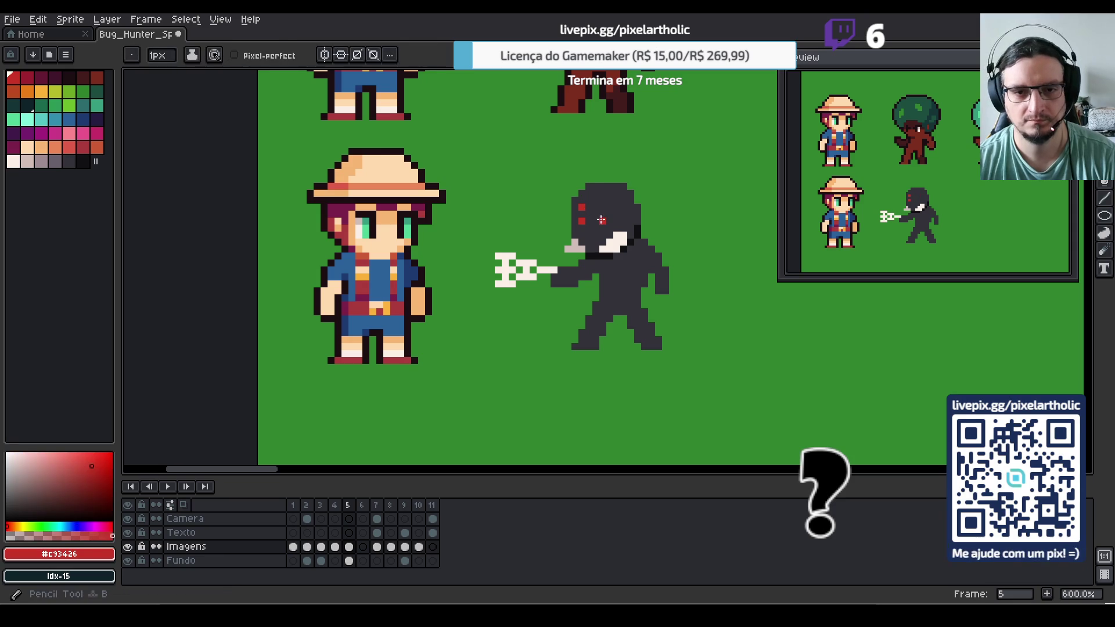
pyautogui.click(602, 220)
pyautogui.click(603, 206)
pyautogui.click(608, 206)
pyautogui.click(609, 221)
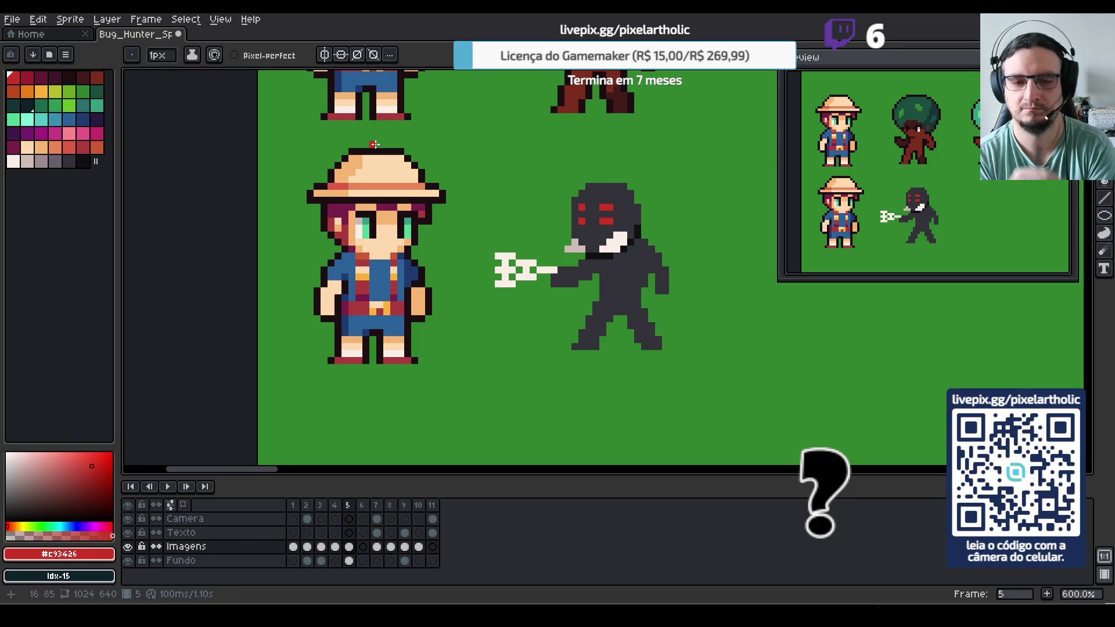
pyautogui.press('i')
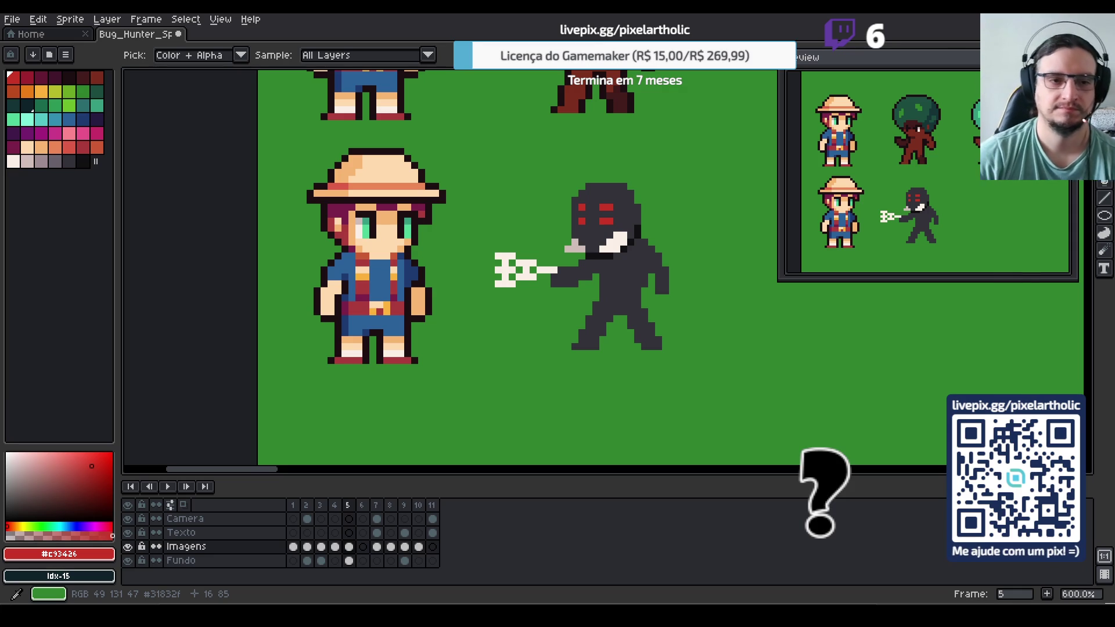
pyautogui.press('b')
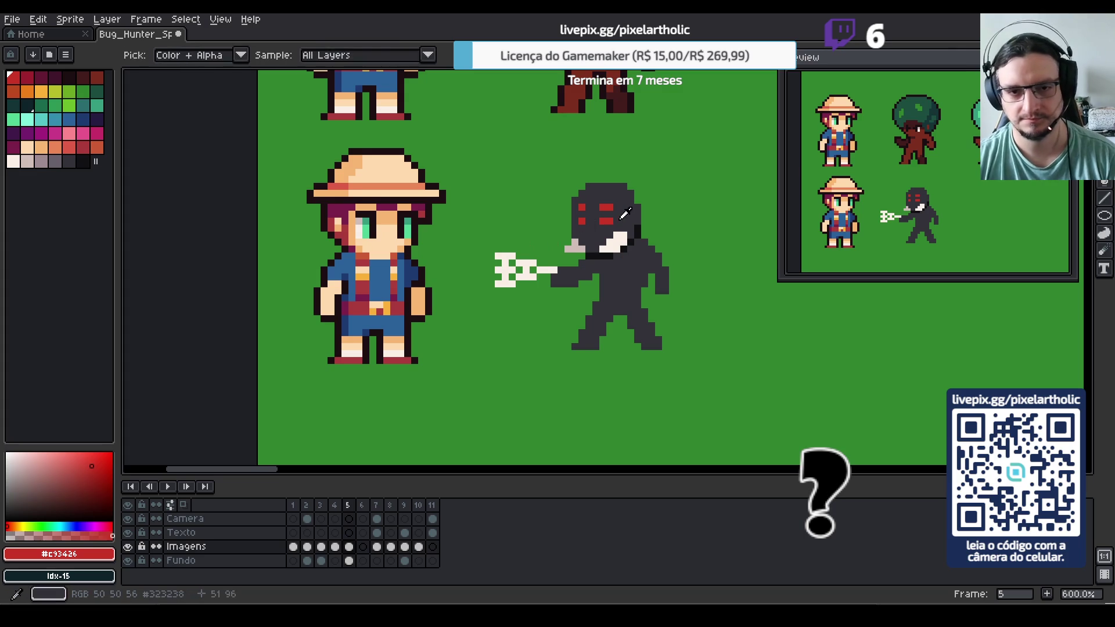
# Eyedrop the eye red and add checker-pattern red pixels around the eyes
pyautogui.keyDown('alt'); pyautogui.click(601, 206); pyautogui.keyUp('alt')
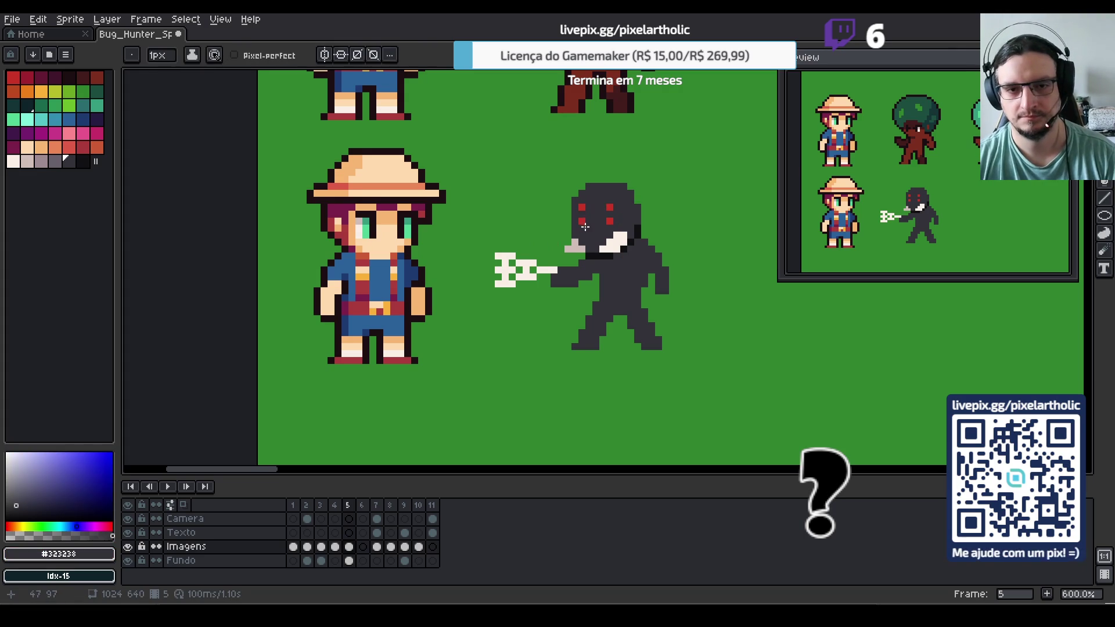
pyautogui.keyDown('alt'); pyautogui.click(601, 218); pyautogui.keyUp('alt')
pyautogui.click(603, 214)
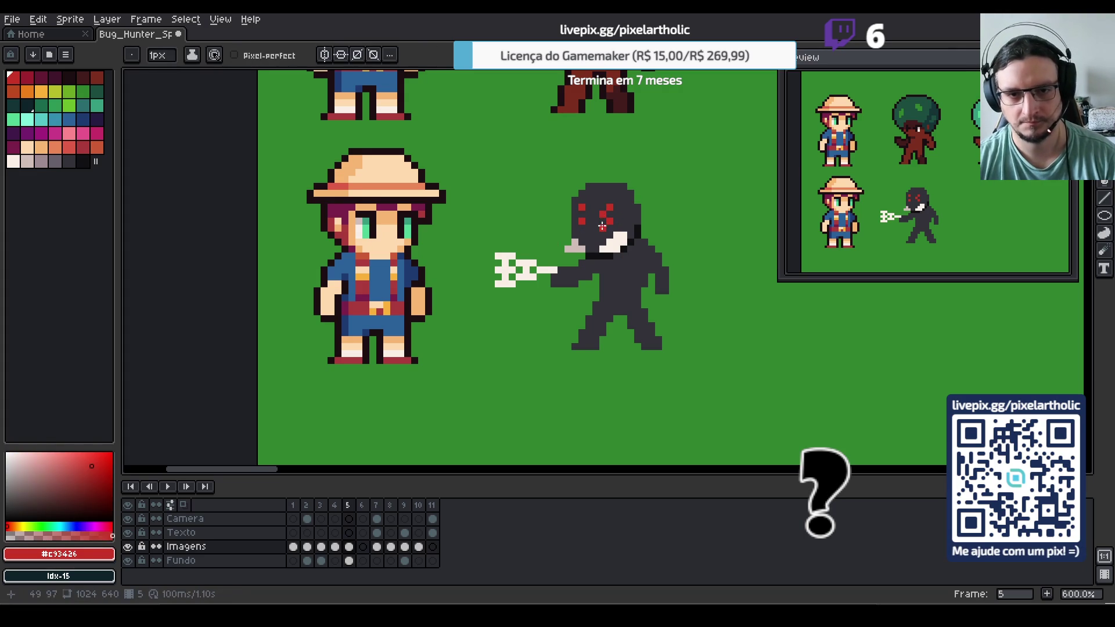
pyautogui.click(610, 227)
pyautogui.click(583, 228)
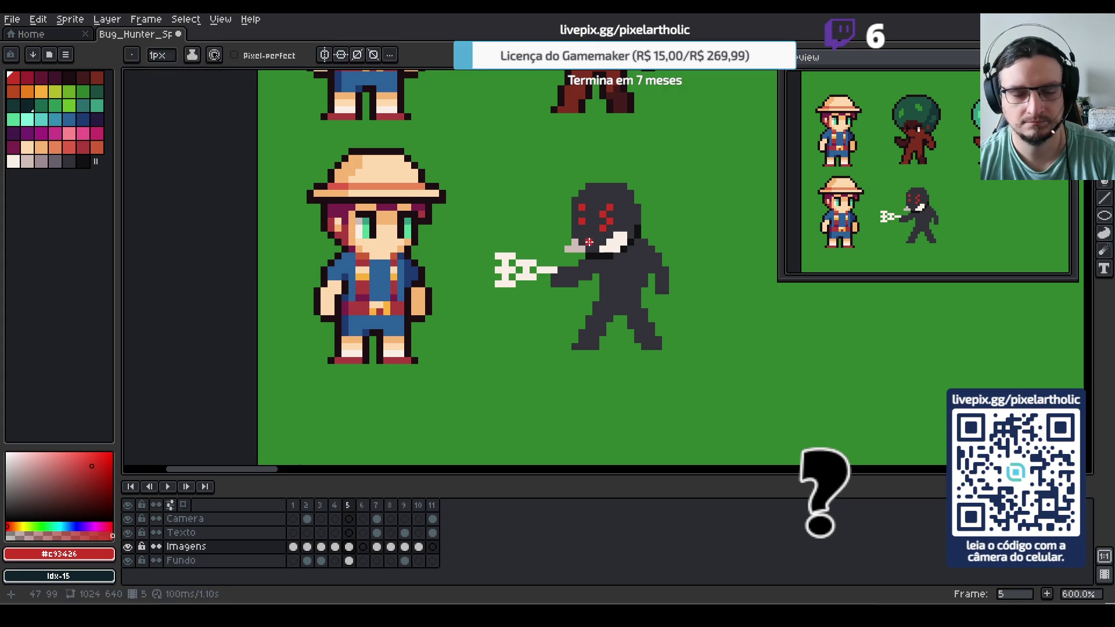
# Paint stray red pixels dark gray and add a red pixel at the head's left
pyautogui.keyDown('alt'); pyautogui.click(588, 243); pyautogui.keyUp('alt')
pyautogui.click(583, 204)
pyautogui.click(583, 222)
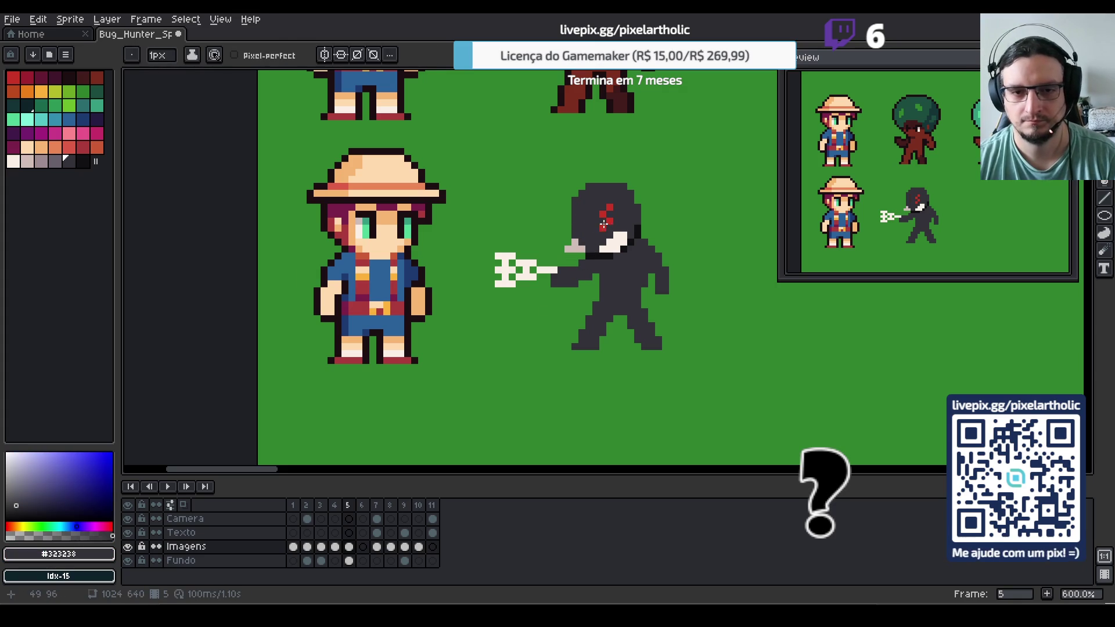
pyautogui.keyDown('alt'); pyautogui.click(608, 222); pyautogui.keyUp('alt')
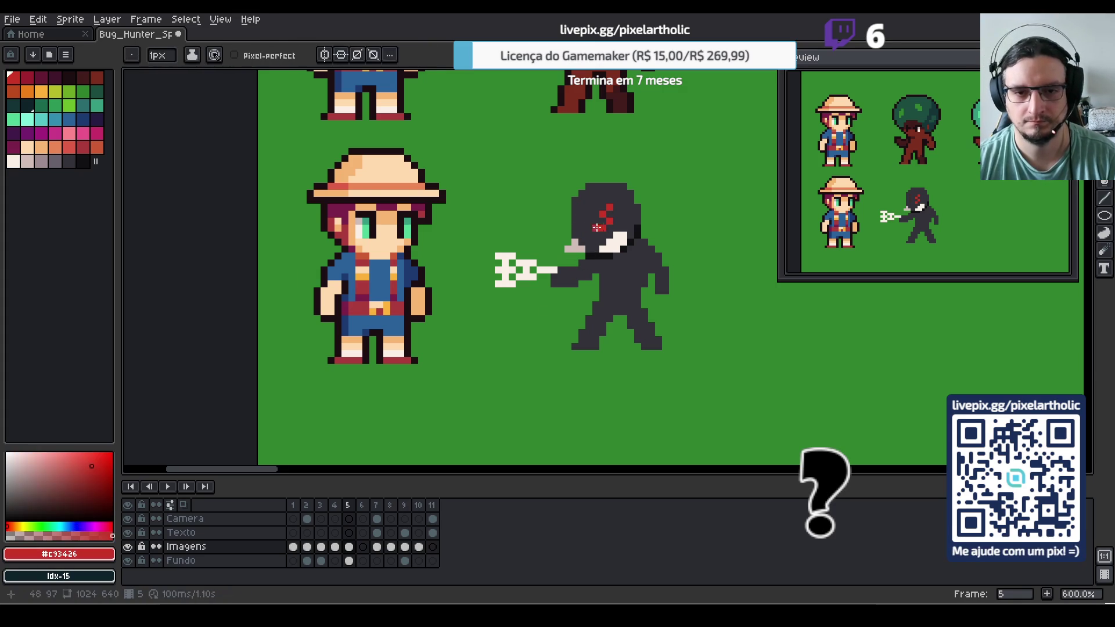
pyautogui.click(578, 225)
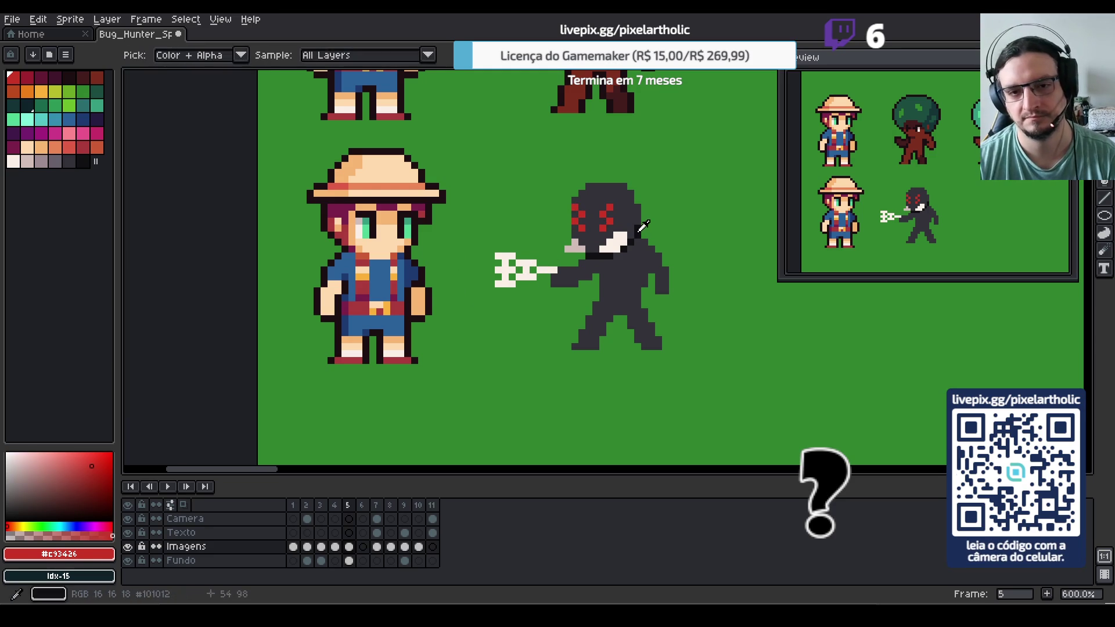
pyautogui.keyDown('alt'); pyautogui.click(608, 221); pyautogui.keyUp('alt')
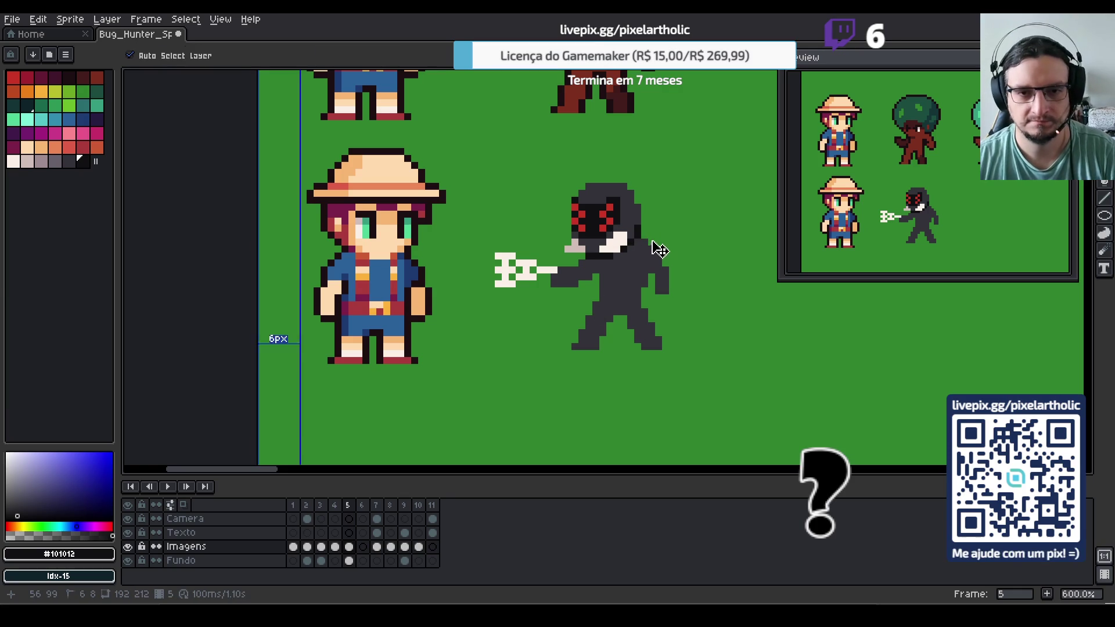
# Duplicate the red eye into a matching second eye and darken pixels beside the white face
pyautogui.press('m')
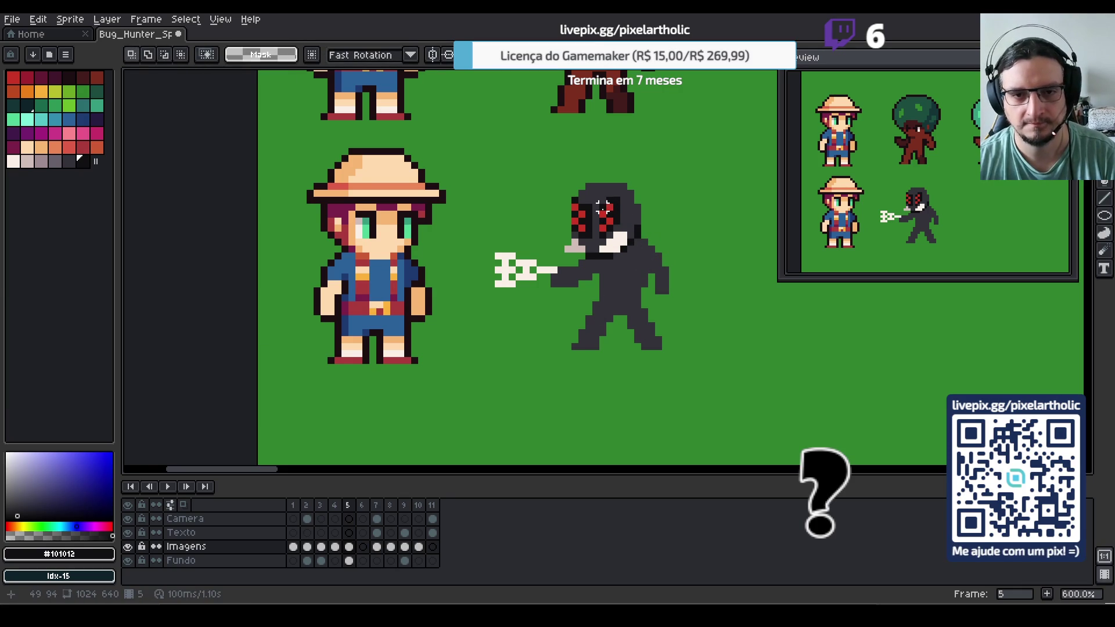
pyautogui.moveTo(595, 199)
pyautogui.mouseDown()
pyautogui.moveTo(615, 243)
pyautogui.moveTo(618, 220)
pyautogui.moveTo(609, 243)
pyautogui.mouseUp()
pyautogui.hotkey('ctrl', 'd')
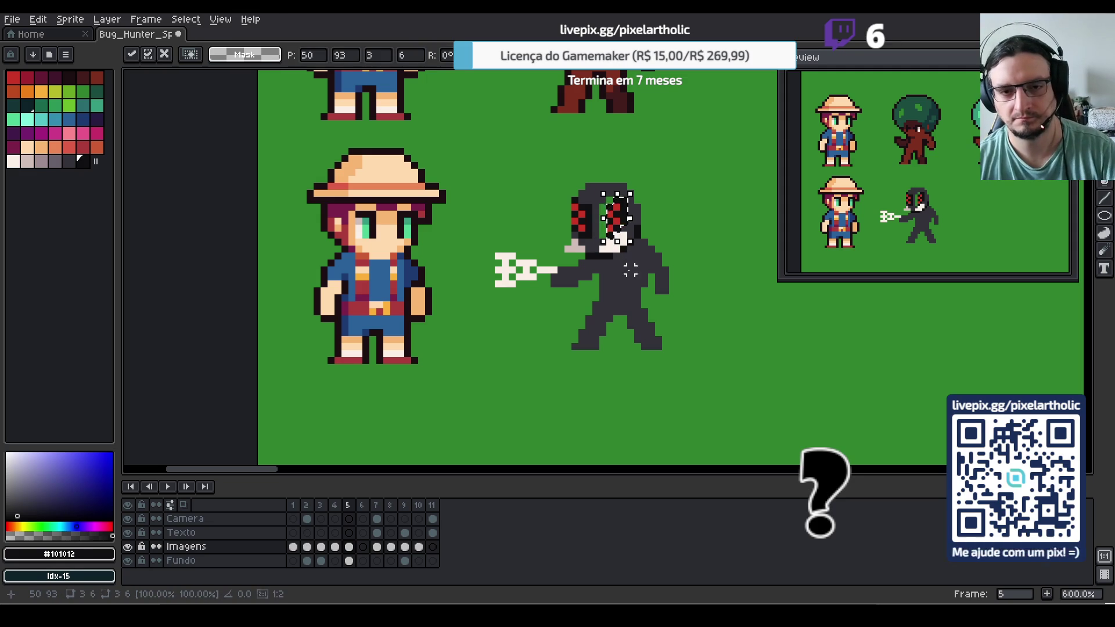
pyautogui.press('i')
pyautogui.click(607, 255)
pyautogui.press('b')
pyautogui.click(601, 235)
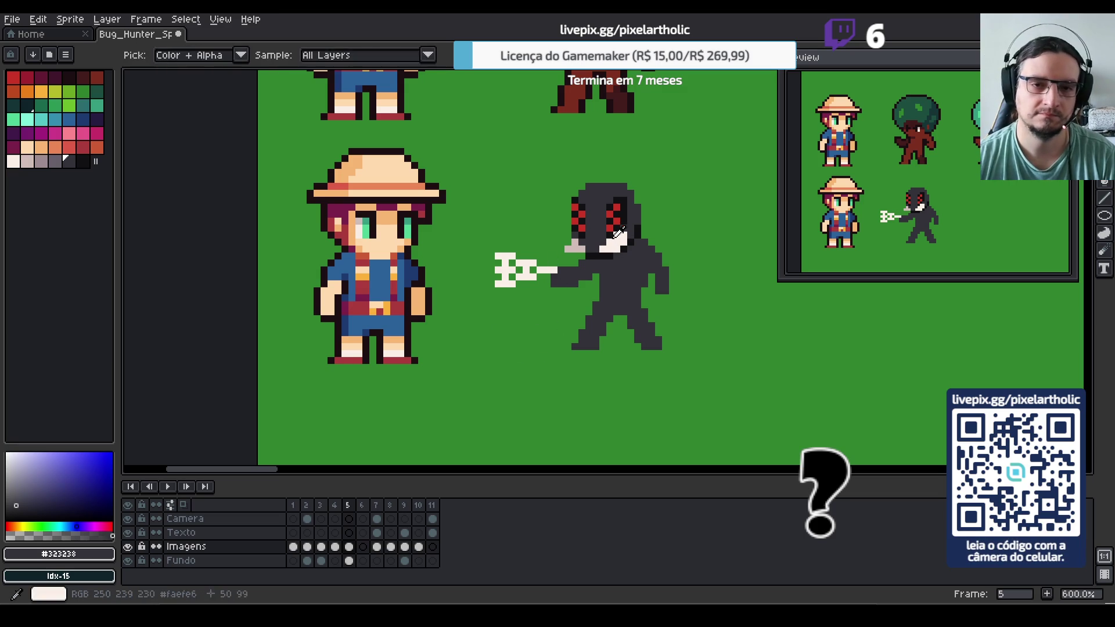
# Outline the hood's top, left and right edges in near-black #101012, plus pixels under the mouth
pyautogui.keyDown('alt'); pyautogui.click(616, 256); pyautogui.keyUp('alt')
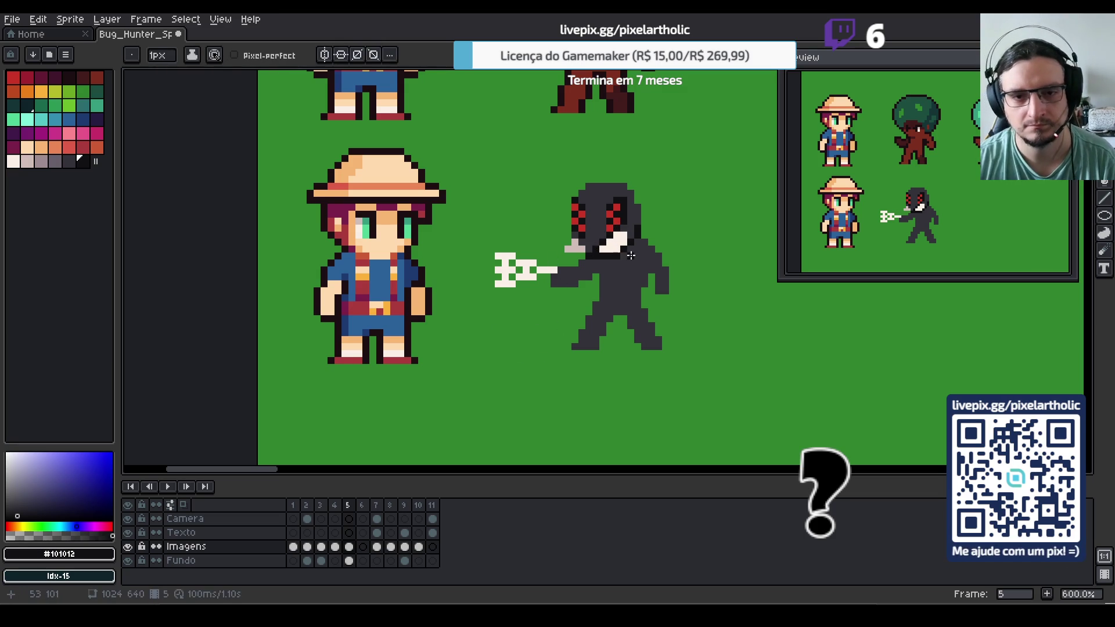
pyautogui.moveTo(563, 254); pyautogui.dragTo(569, 254)
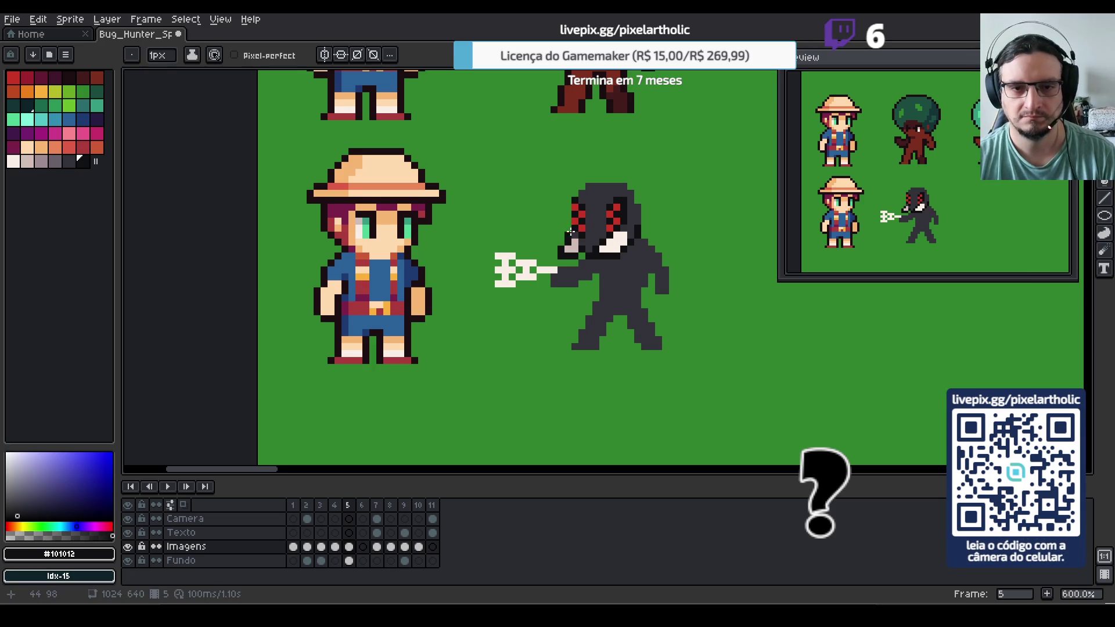
pyautogui.moveTo(569, 225); pyautogui.dragTo(567, 201)
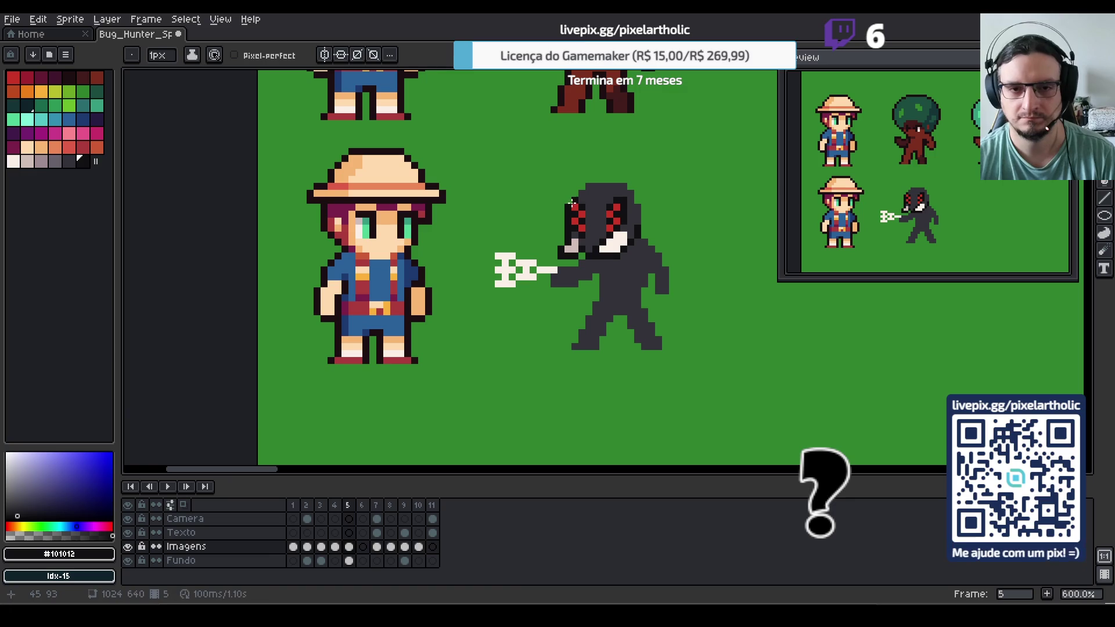
pyautogui.moveTo(615, 187); pyautogui.dragTo(626, 187)
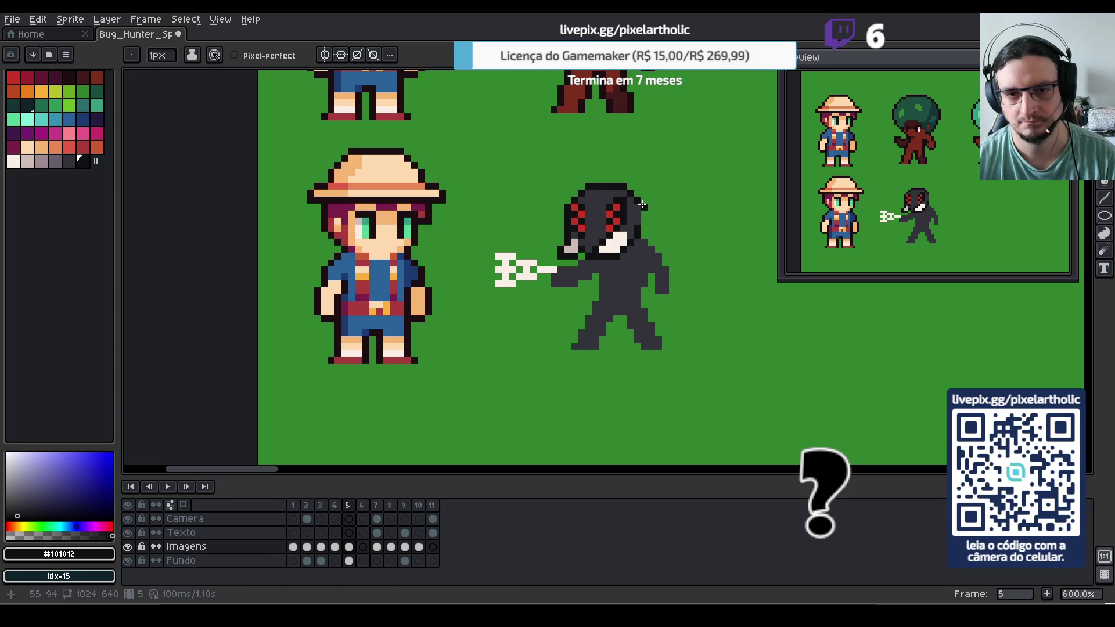
pyautogui.moveTo(642, 207); pyautogui.dragTo(640, 231)
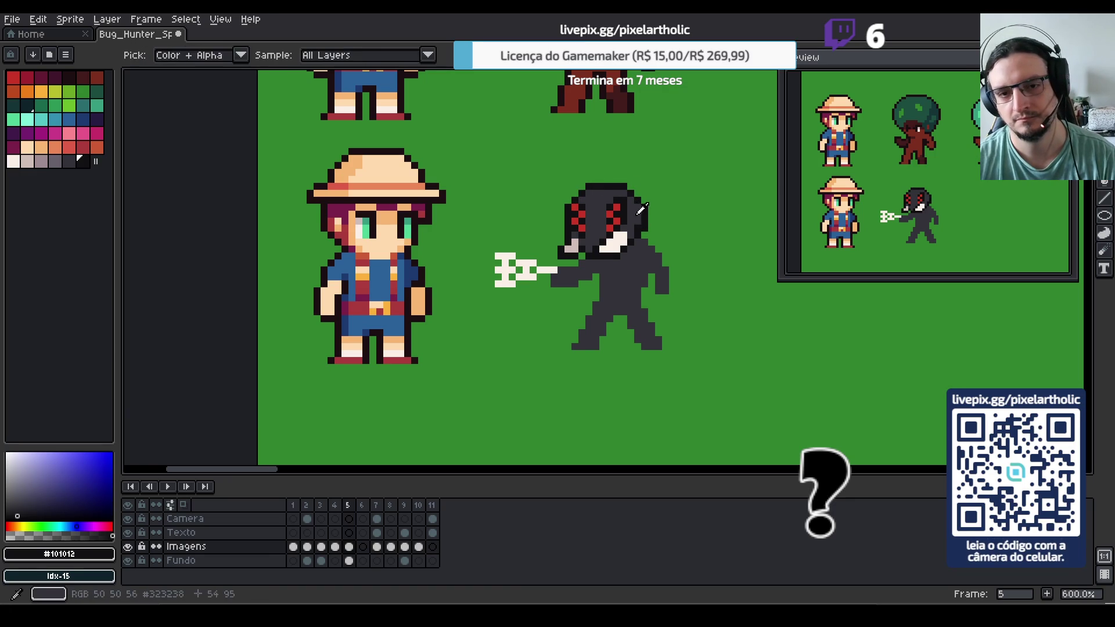
# Eyedrop the hood's gray and near-black, try red, salmon and pink palette colours, then re-pick near-black
pyautogui.keyDown('alt'); pyautogui.click(639, 225); pyautogui.keyUp('alt')
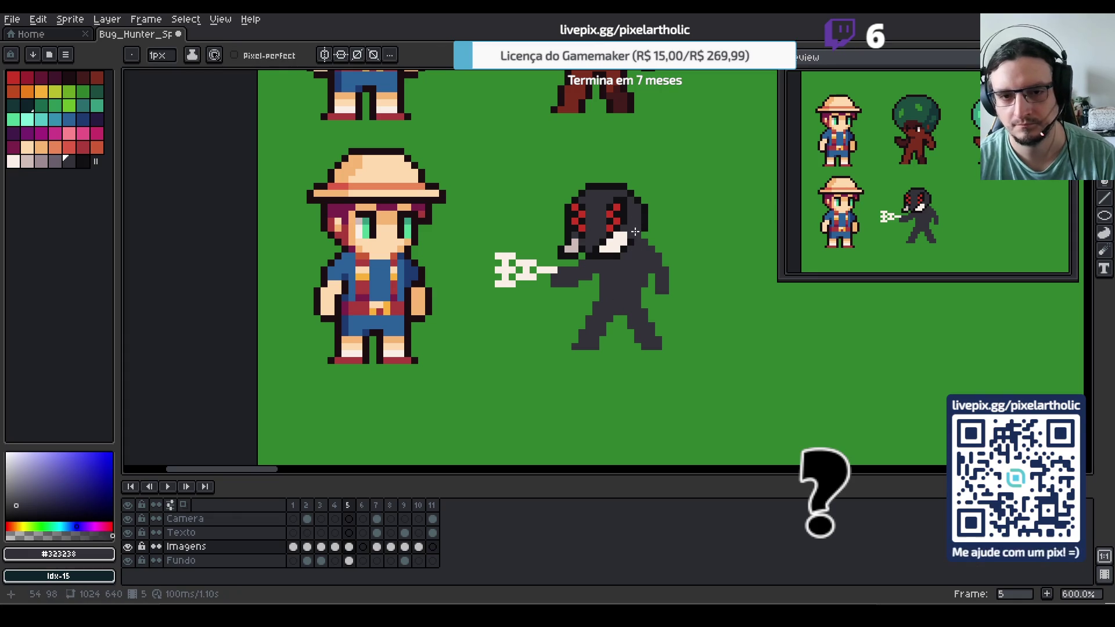
pyautogui.press('alt')
pyautogui.keyDown('alt'); pyautogui.click(635, 238); pyautogui.keyUp('alt')
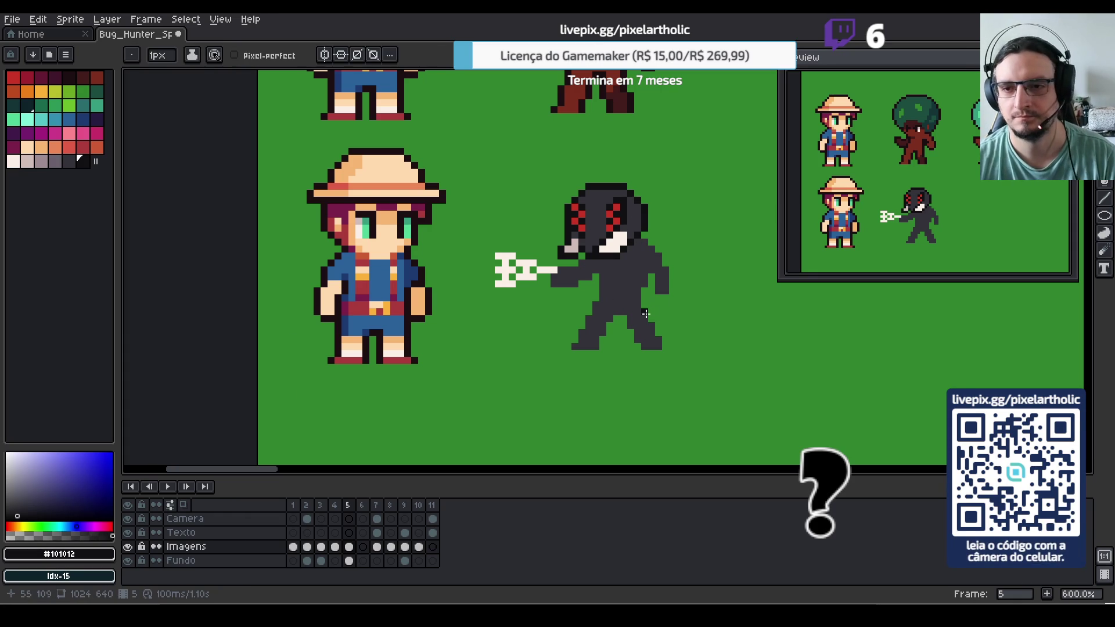
pyautogui.keyDown('alt'); pyautogui.click(642, 197); pyautogui.keyUp('alt')
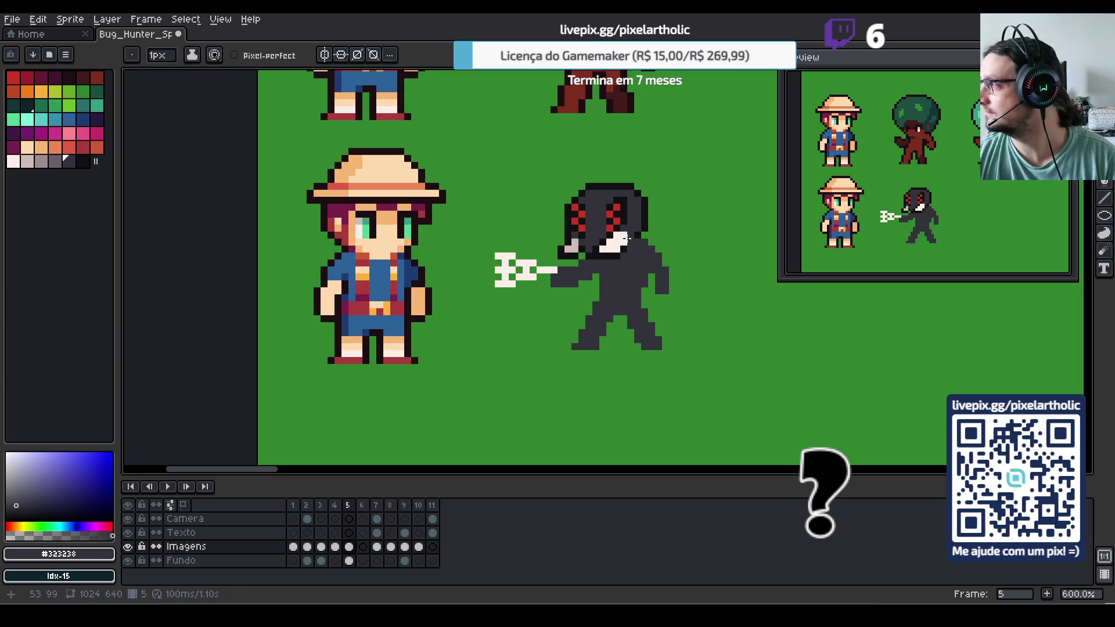
pyautogui.keyDown('alt'); pyautogui.click(649, 199); pyautogui.keyUp('alt')
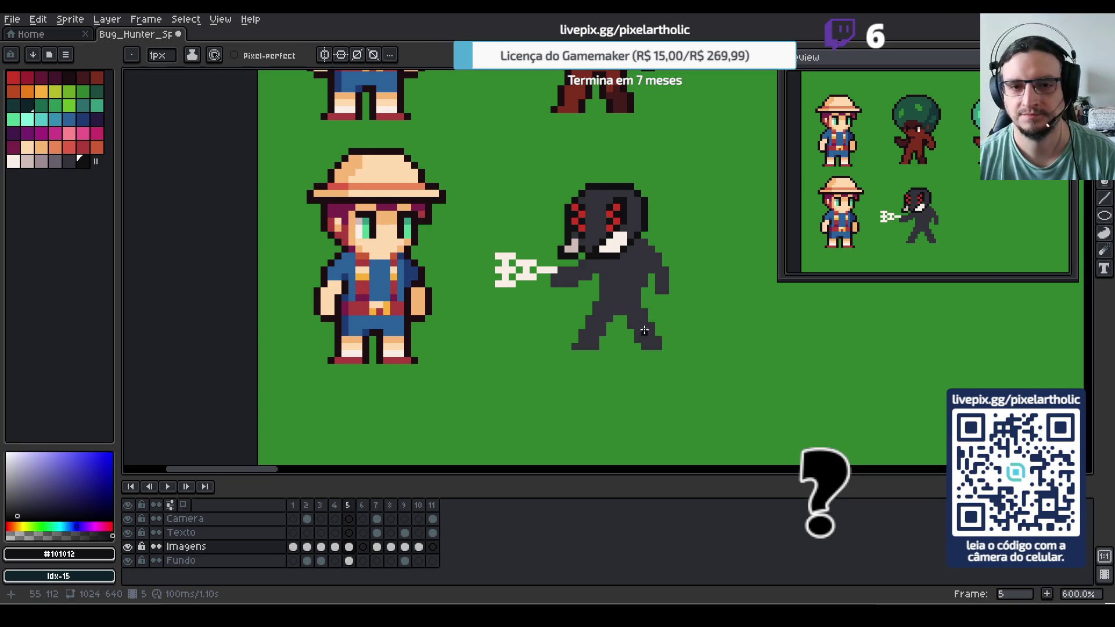
pyautogui.click(69, 147)
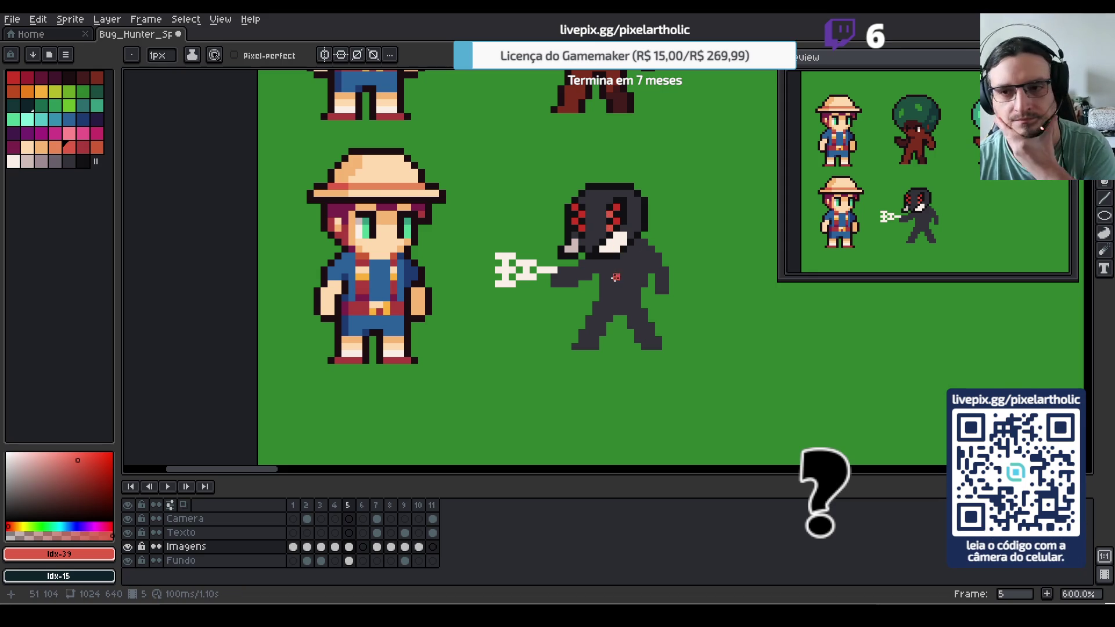
pyautogui.click(55, 147)
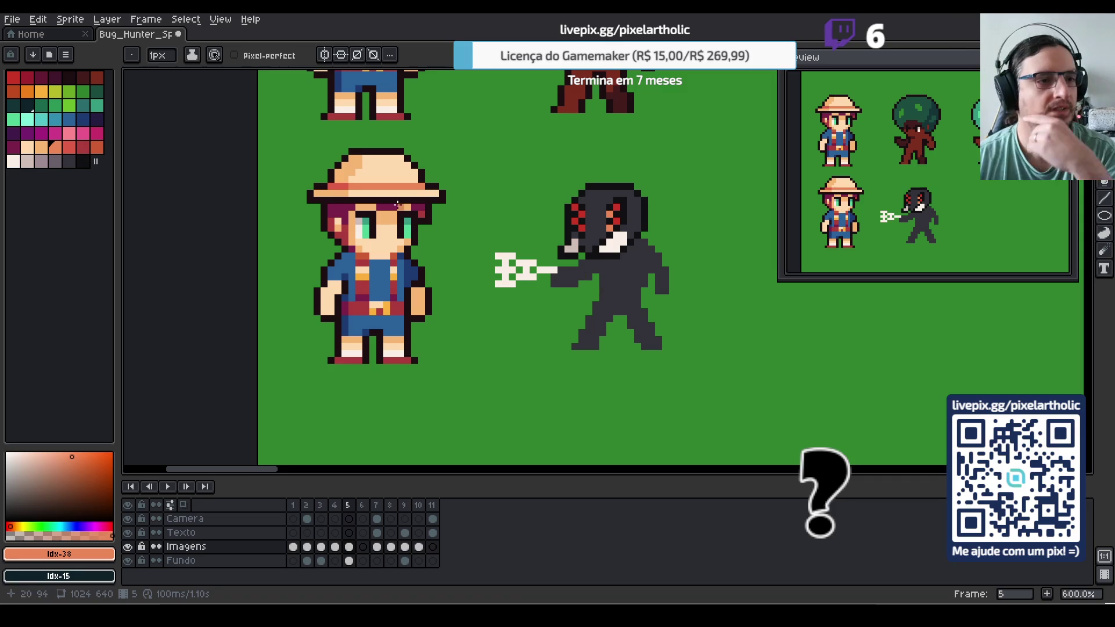
pyautogui.click(69, 133)
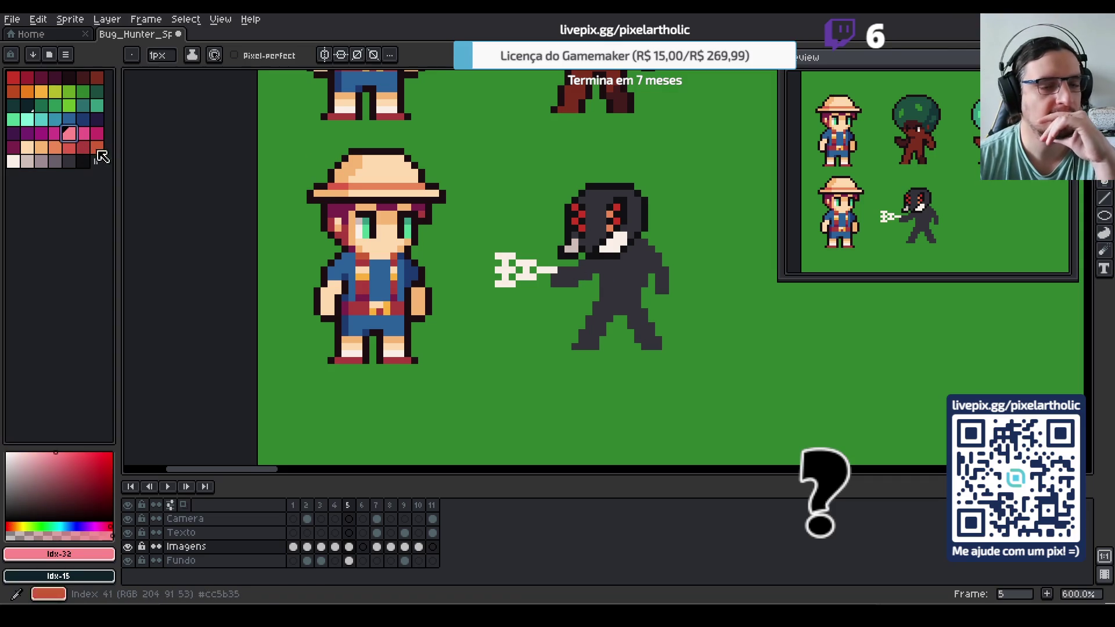
pyautogui.keyDown('alt'); pyautogui.click(572, 215); pyautogui.keyUp('alt')
# Paint dark pixels on the creature's hand
pyautogui.moveTo(575, 244); pyautogui.dragTo(469, 256)
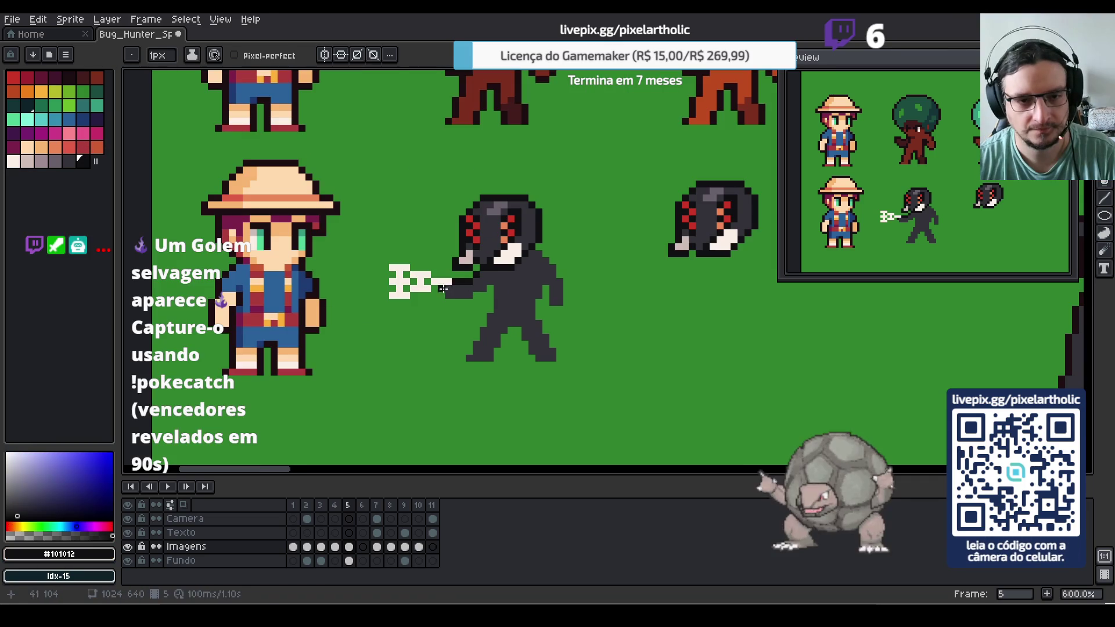
pyautogui.press('e')
pyautogui.press('b')
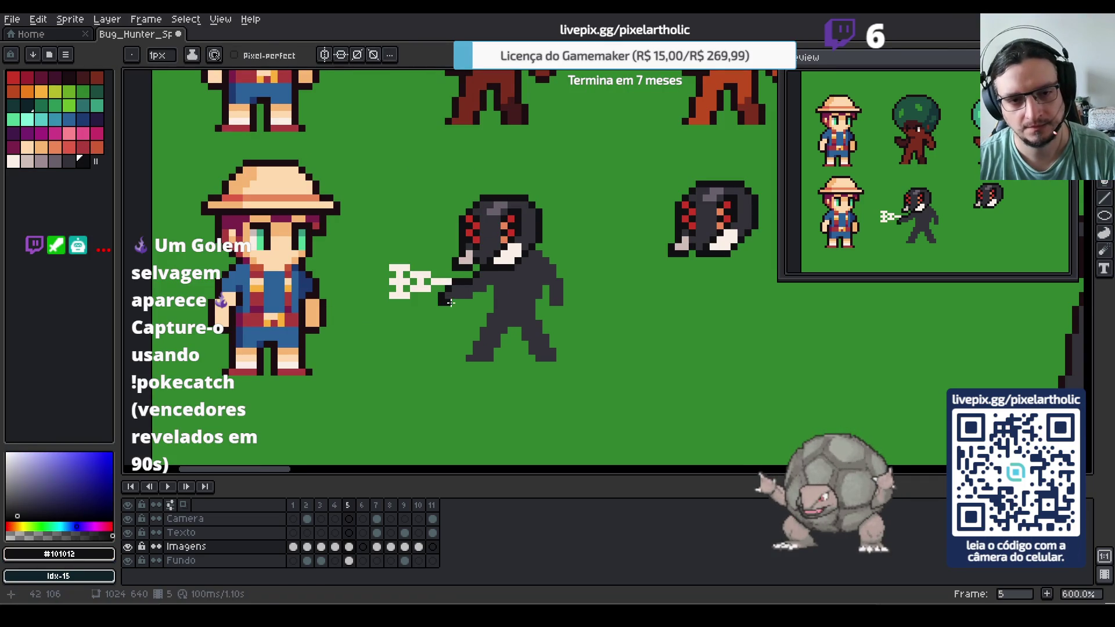
pyautogui.moveTo(448, 298); pyautogui.dragTo(468, 296)
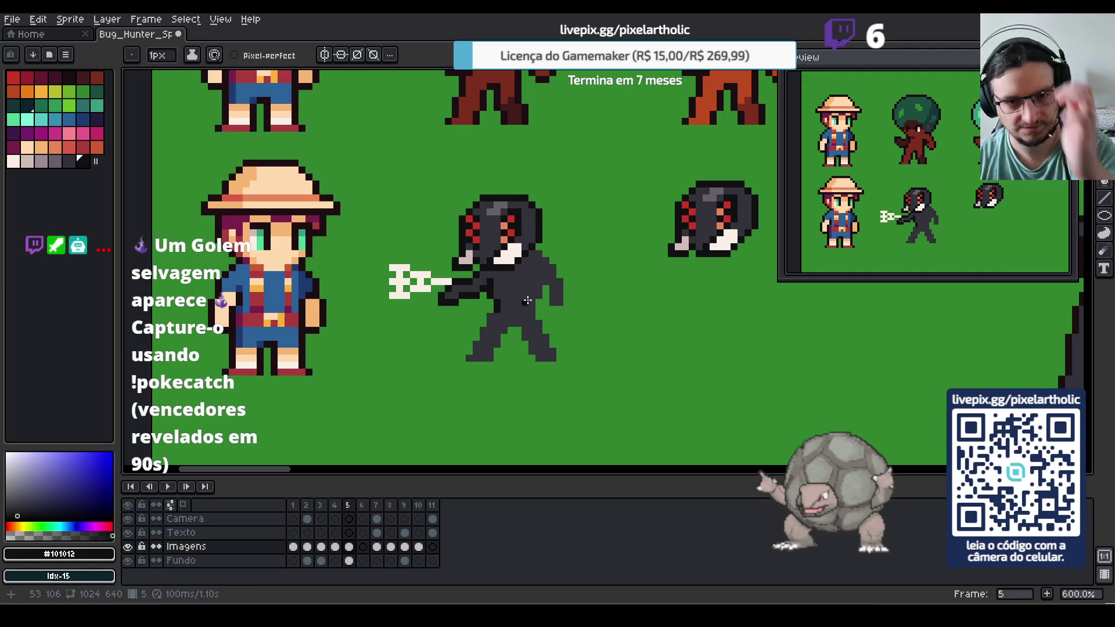
# Copy the round dark bug head and paste the duplicate lower on the canvas
pyautogui.press('m')
pyautogui.moveTo(645, 171); pyautogui.dragTo(772, 266)
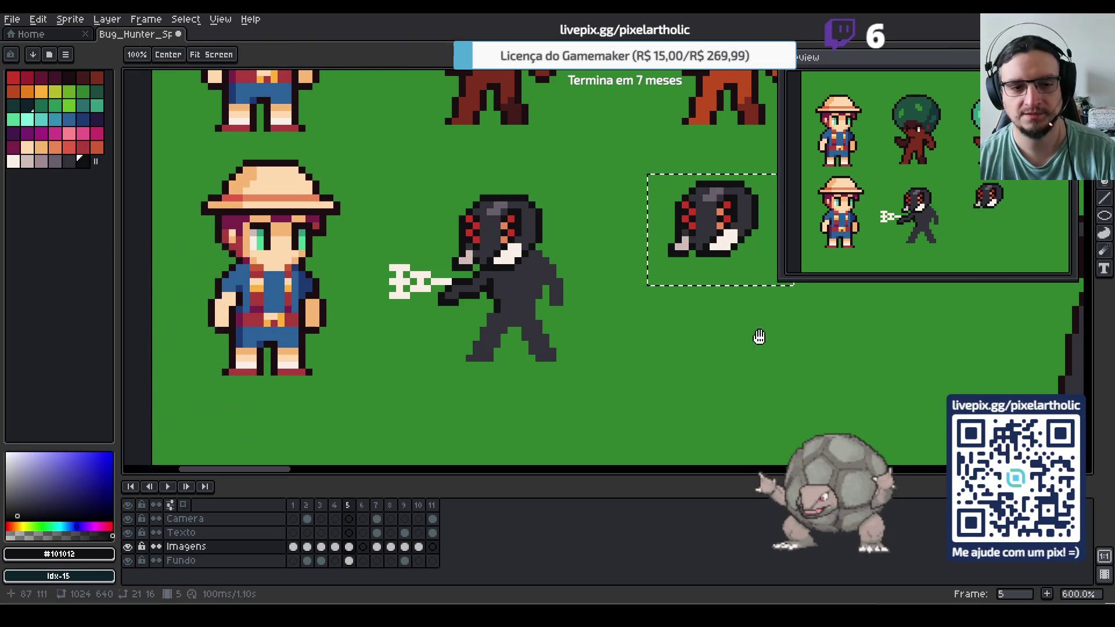
pyautogui.hscroll(3, 759, 334)
pyautogui.hotkey('ctrl', 'c')
pyautogui.hotkey('ctrl', 'v')
pyautogui.moveTo(505, 309)
pyautogui.mouseDown()
pyautogui.moveTo(404, 406)
pyautogui.moveTo(416, 429)
pyautogui.mouseUp()
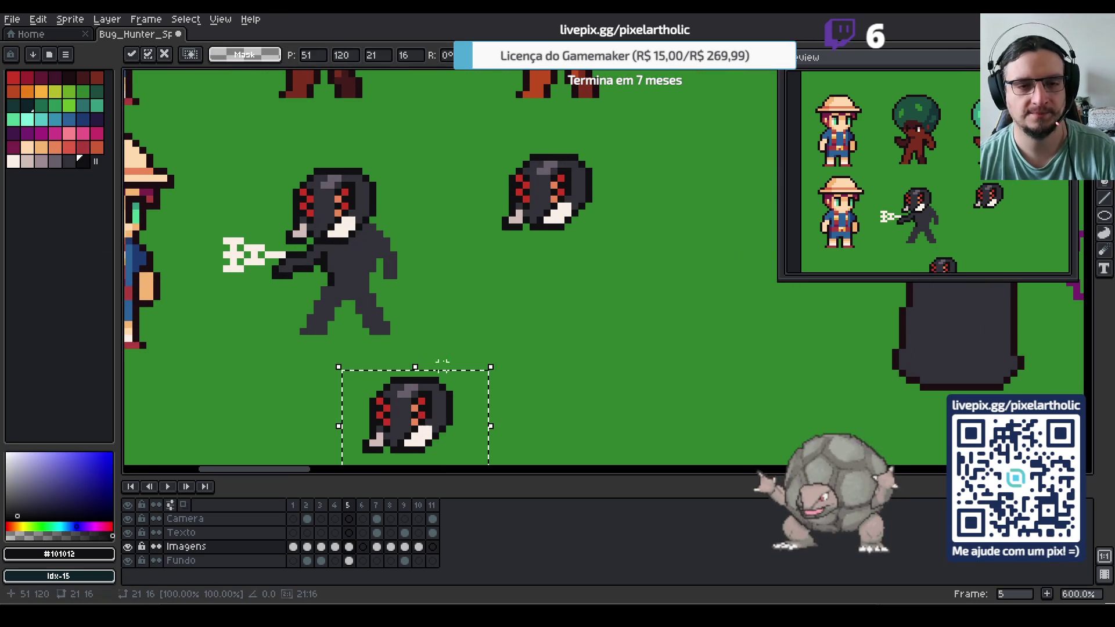
pyautogui.click(540, 275)
# Move the original upper bug head slightly down
pyautogui.moveTo(471, 137); pyautogui.dragTo(616, 268)
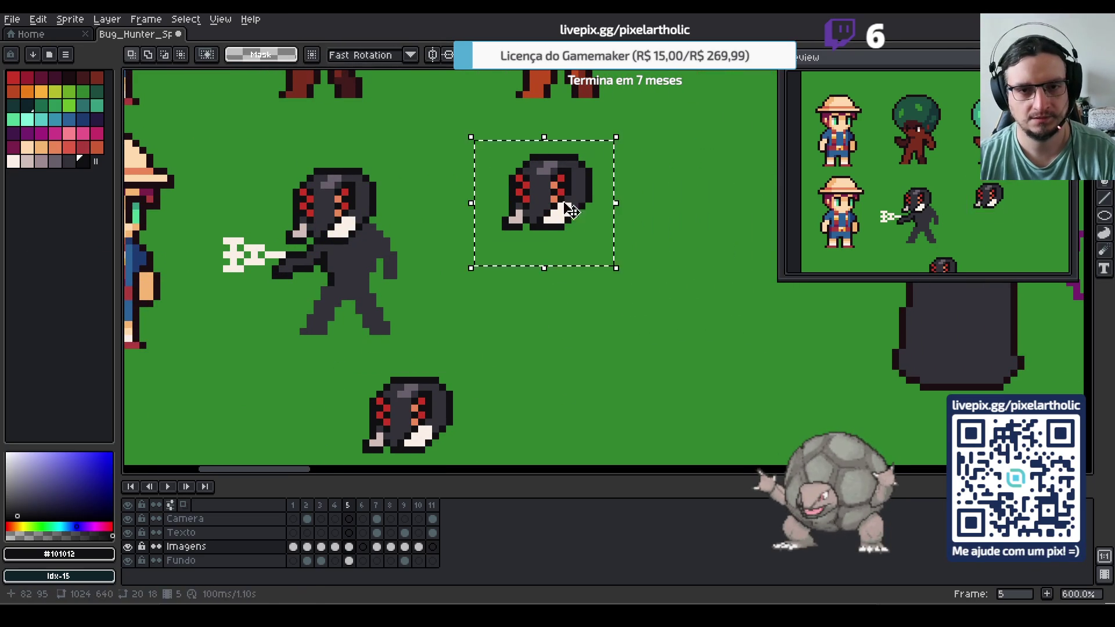
pyautogui.moveTo(562, 210); pyautogui.dragTo(557, 245)
pyautogui.hotkey('ctrl', 'd')
# Eyedrop the head's dark grey and magic-wand select the green background around the sprites
pyautogui.press('i')
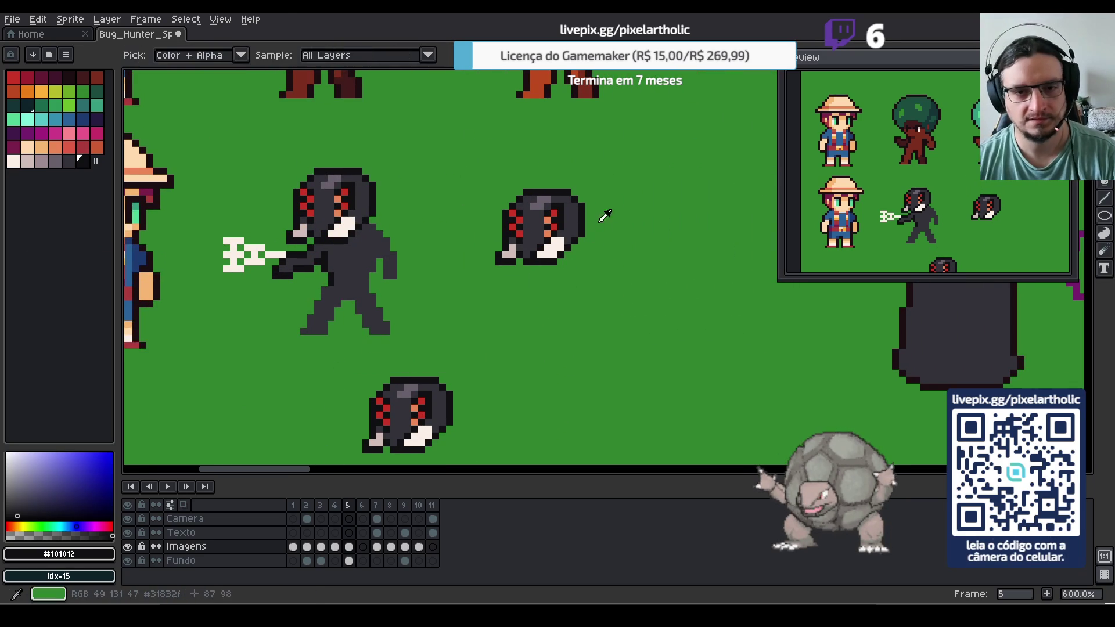
pyautogui.click(584, 218)
pyautogui.press('b')
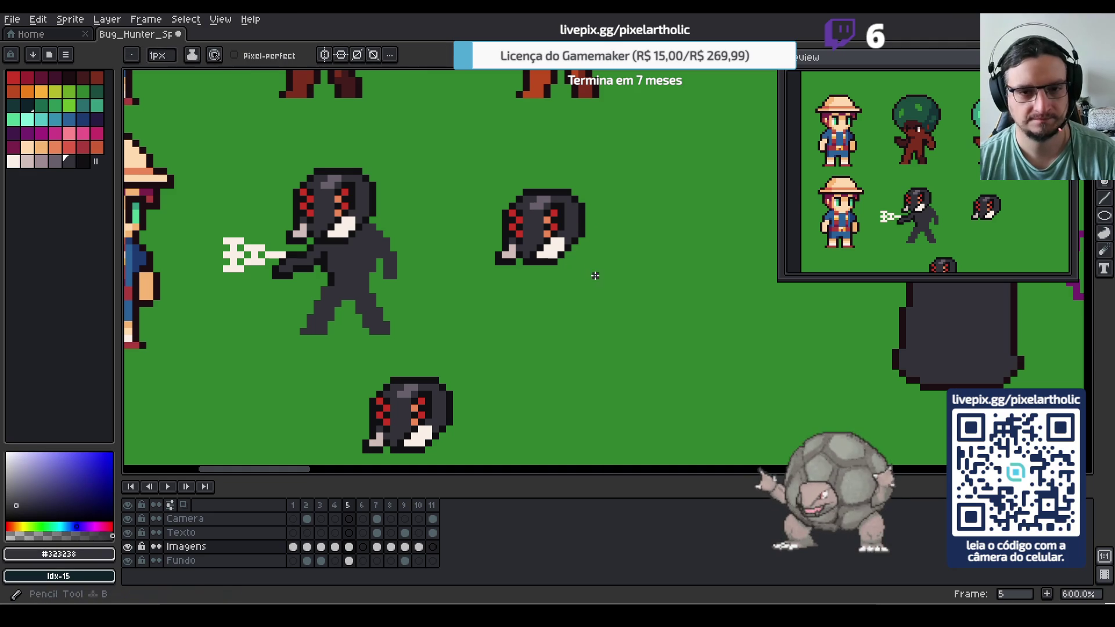
pyautogui.press('w')
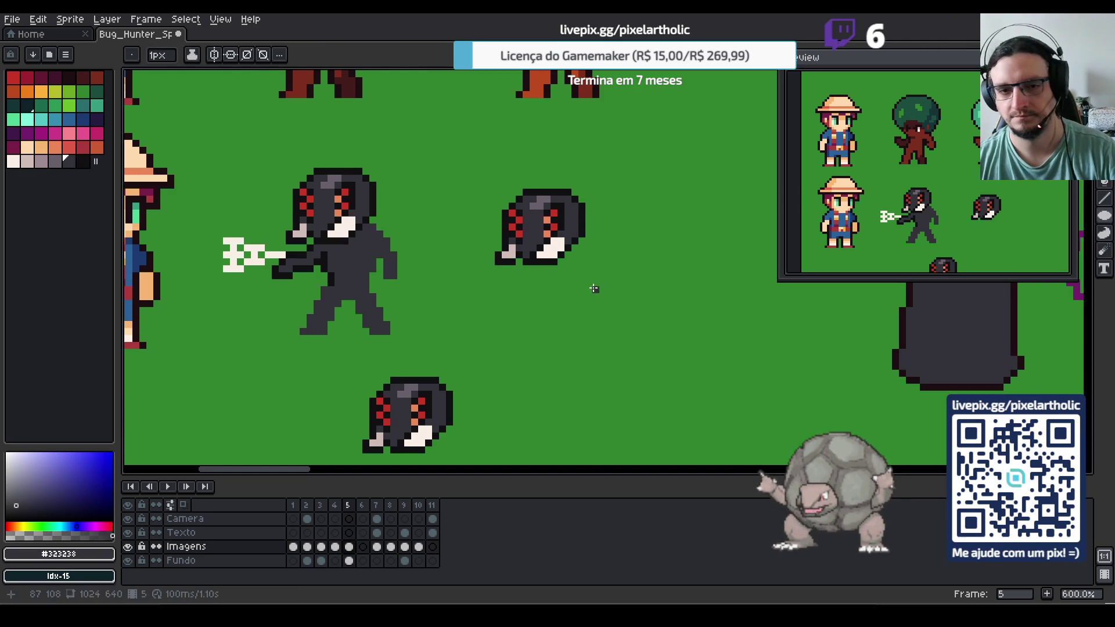
pyautogui.click(604, 283)
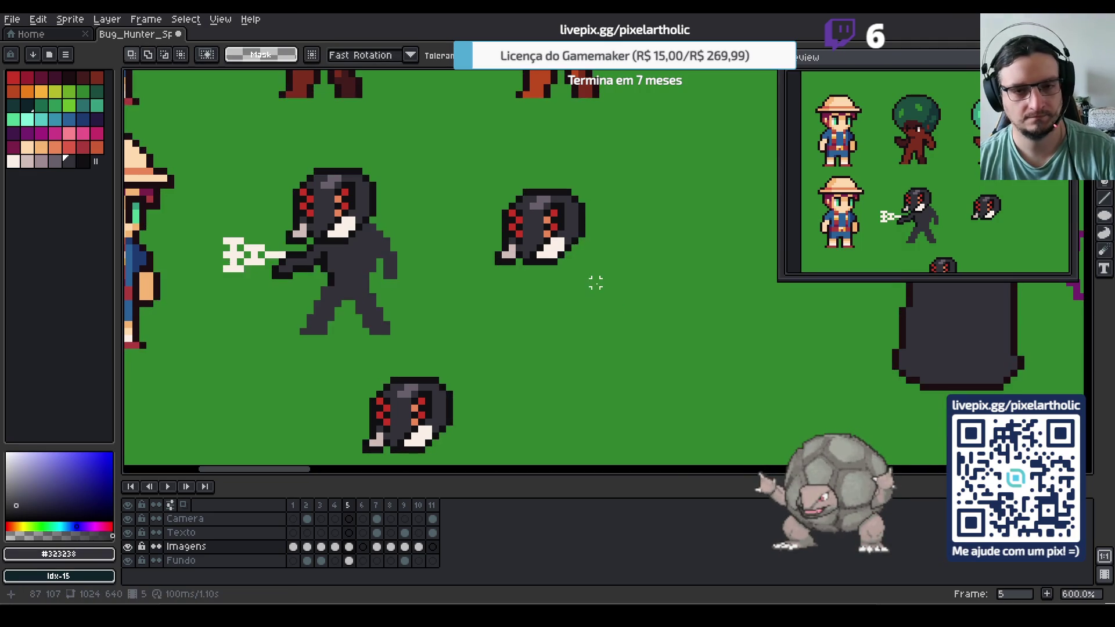
pyautogui.click(586, 275)
# Draw a round body behind the upper head and fill it with dark grey
pyautogui.press('b')
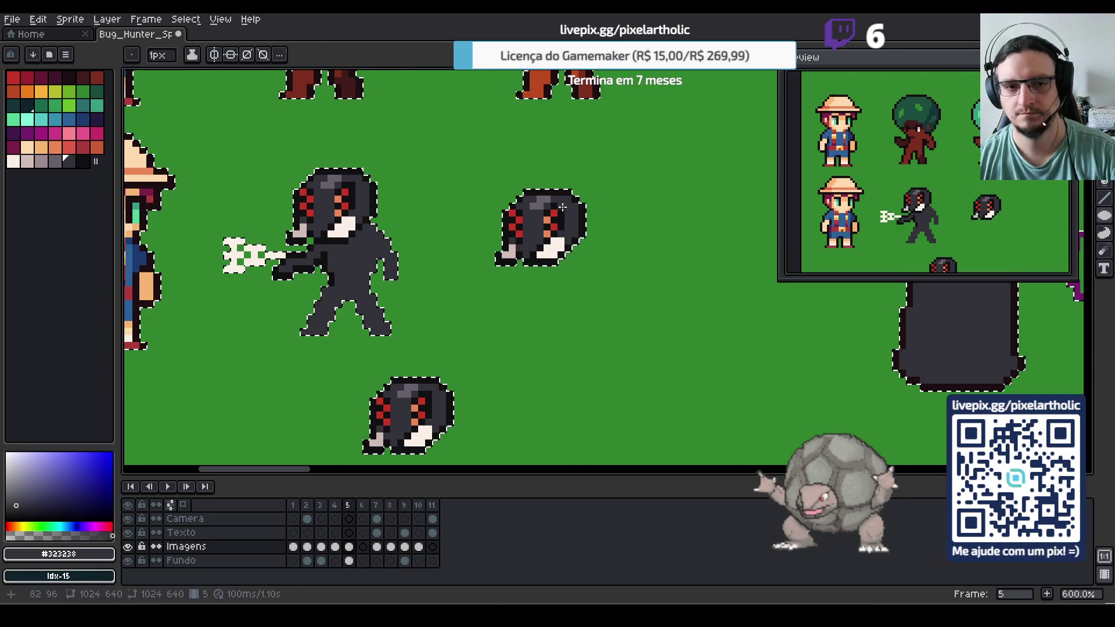
pyautogui.moveTo(555, 197)
pyautogui.mouseDown()
pyautogui.moveTo(624, 238)
pyautogui.moveTo(575, 263)
pyautogui.mouseUp()
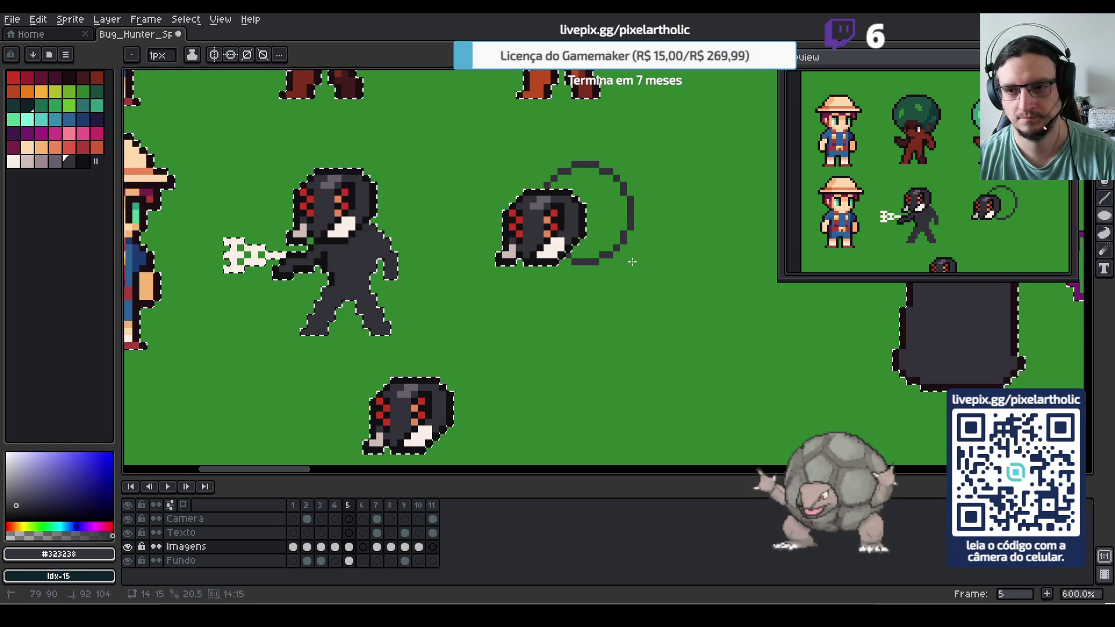
pyautogui.press('g')
pyautogui.click(604, 227)
# Outline the round body in the near-black colour
pyautogui.hotkey('ctrl', 'd')
pyautogui.press('h')
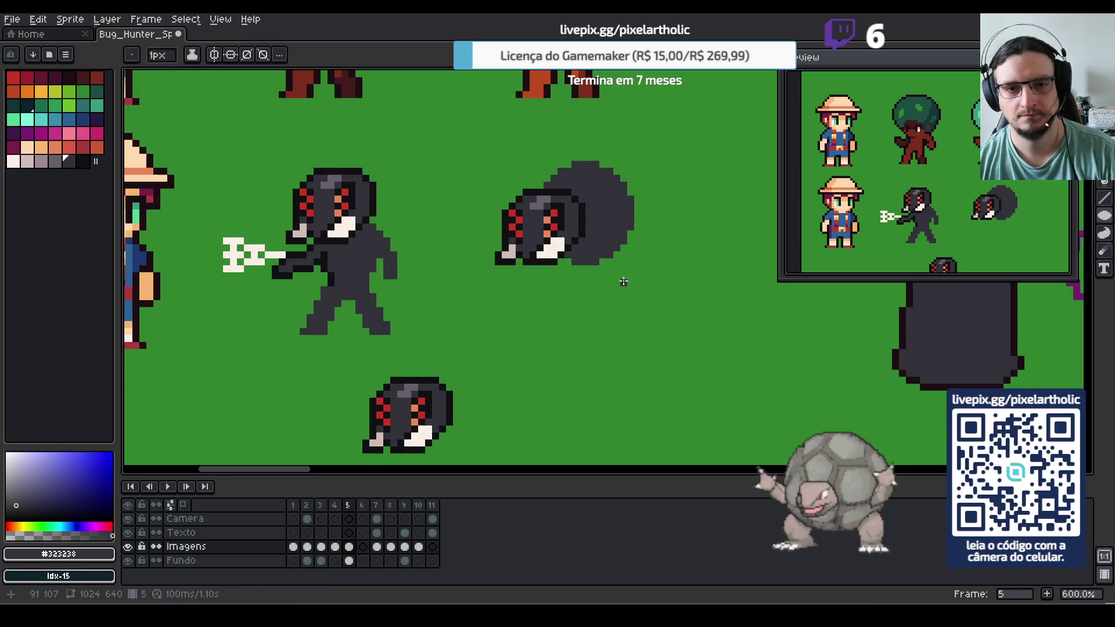
pyautogui.moveTo(635, 260); pyautogui.dragTo(542, 292)
pyautogui.press('i')
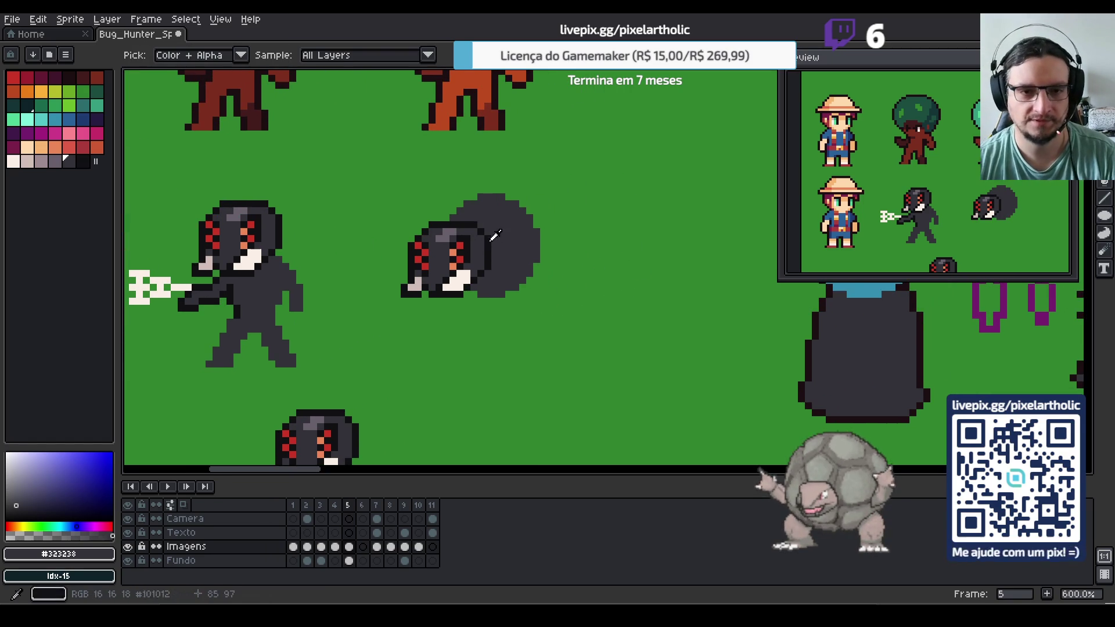
pyautogui.click(494, 241)
pyautogui.press('b')
pyautogui.moveTo(471, 290)
pyautogui.mouseDown()
pyautogui.moveTo(500, 295)
pyautogui.moveTo(527, 279)
pyautogui.moveTo(530, 207)
pyautogui.moveTo(478, 196)
pyautogui.moveTo(454, 217)
pyautogui.mouseUp()
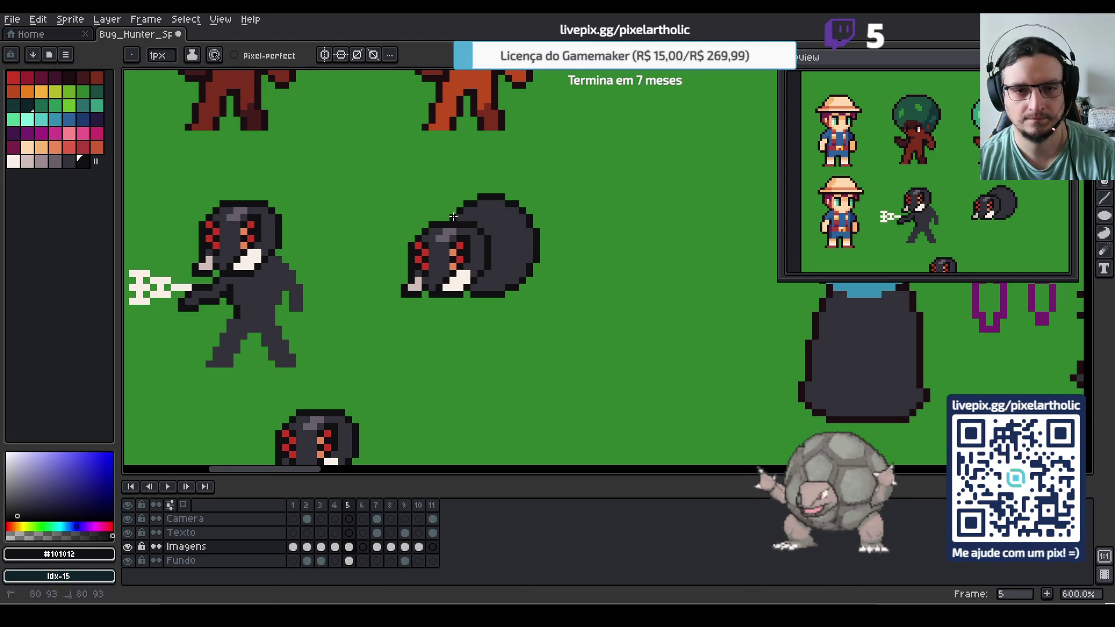
# Try a larger grey ellipse extending the body rightward, then undo the extra blob
pyautogui.keyDown('alt'); pyautogui.click(529, 262); pyautogui.keyUp('alt')
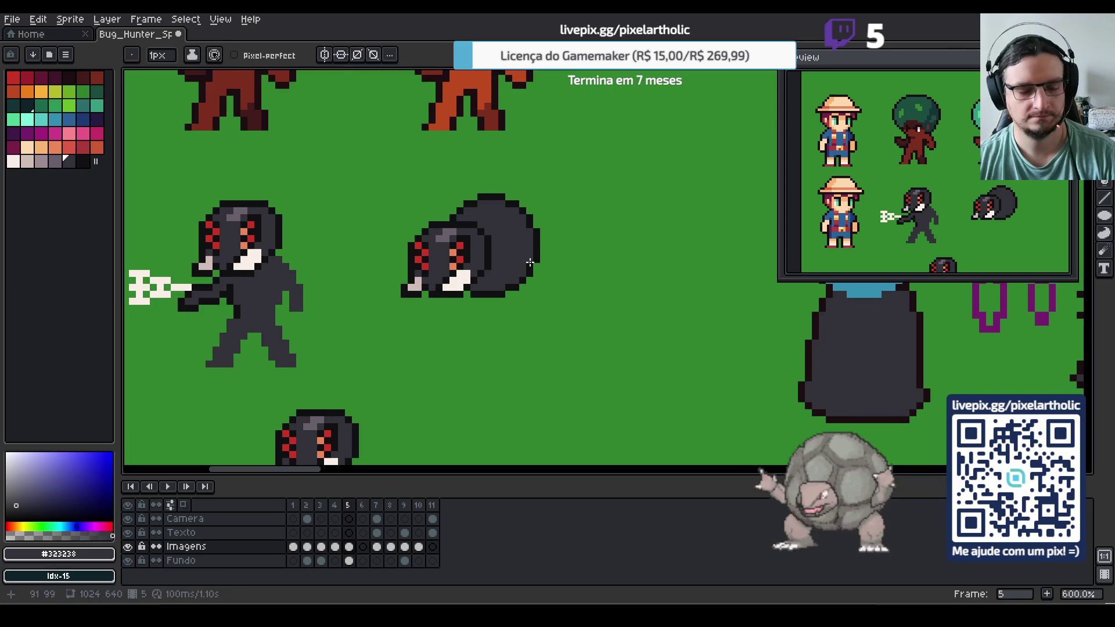
pyautogui.press('w')
pyautogui.click(562, 244)
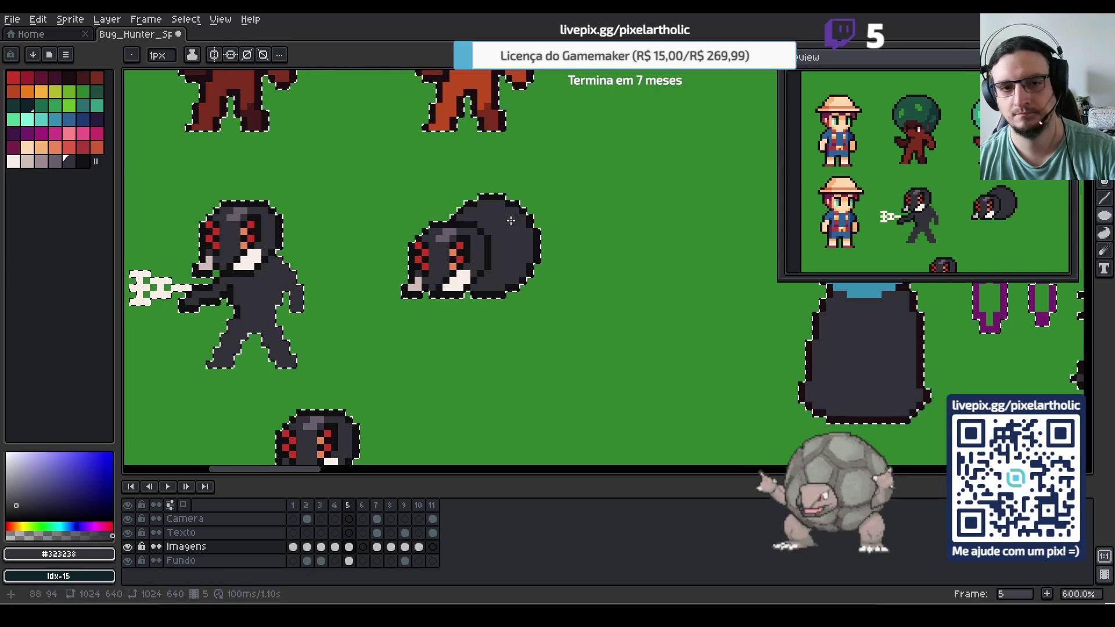
pyautogui.moveTo(497, 179); pyautogui.dragTo(604, 297)
pyautogui.hotkey('ctrl', 'd')
pyautogui.hotkey('ctrl', 'z')
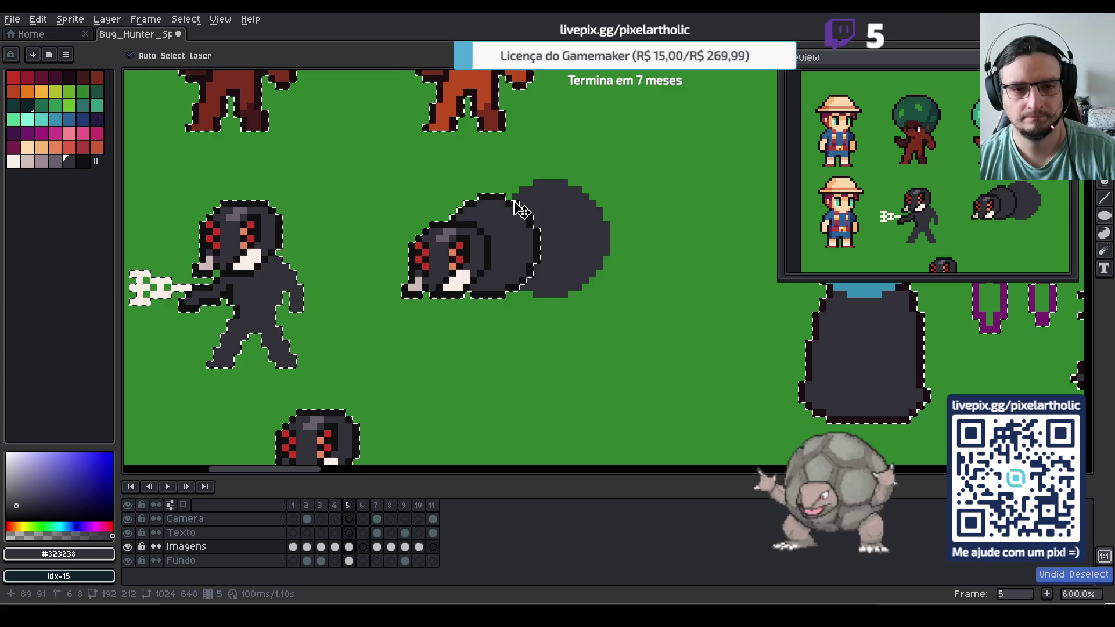
pyautogui.hotkey('ctrl', 'z')
pyautogui.moveTo(478, 182)
pyautogui.mouseDown()
pyautogui.moveTo(580, 293)
pyautogui.moveTo(577, 273)
pyautogui.moveTo(580, 301)
pyautogui.moveTo(590, 295)
pyautogui.mouseUp()
pyautogui.hotkey('ctrl', 'd')
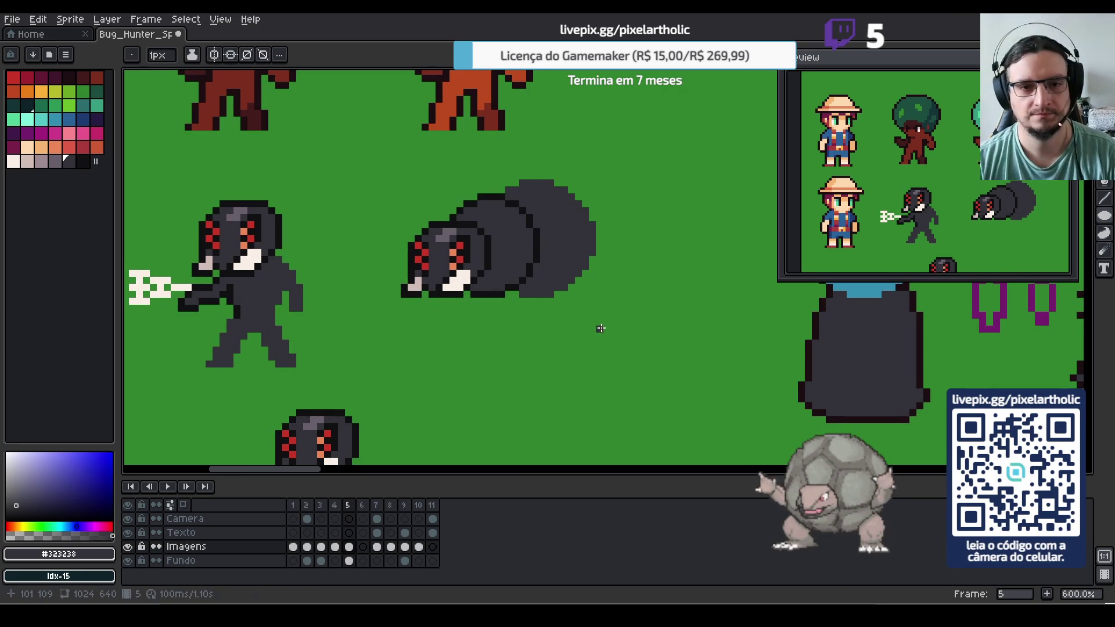
pyautogui.hotkey('ctrl', 'z')
pyautogui.press('b')
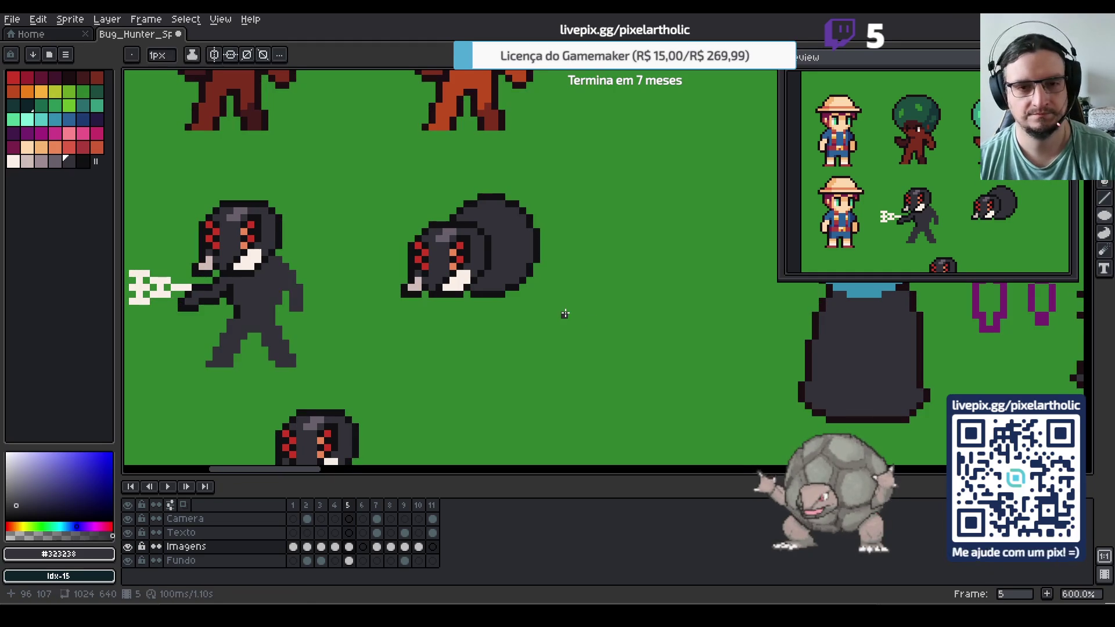
pyautogui.press('i')
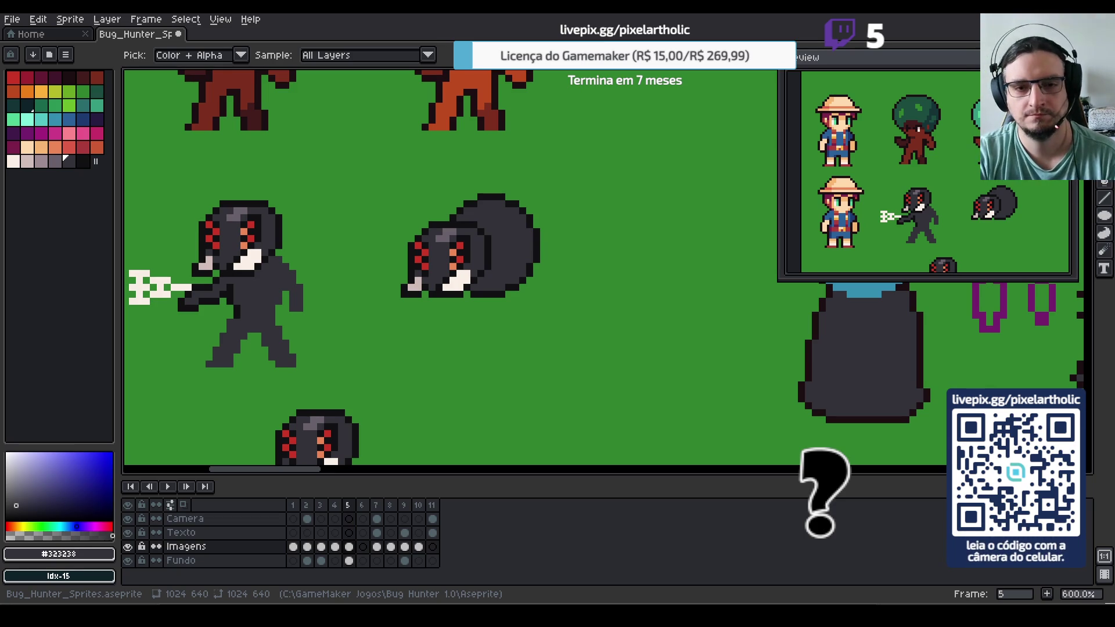
pyautogui.press('b')
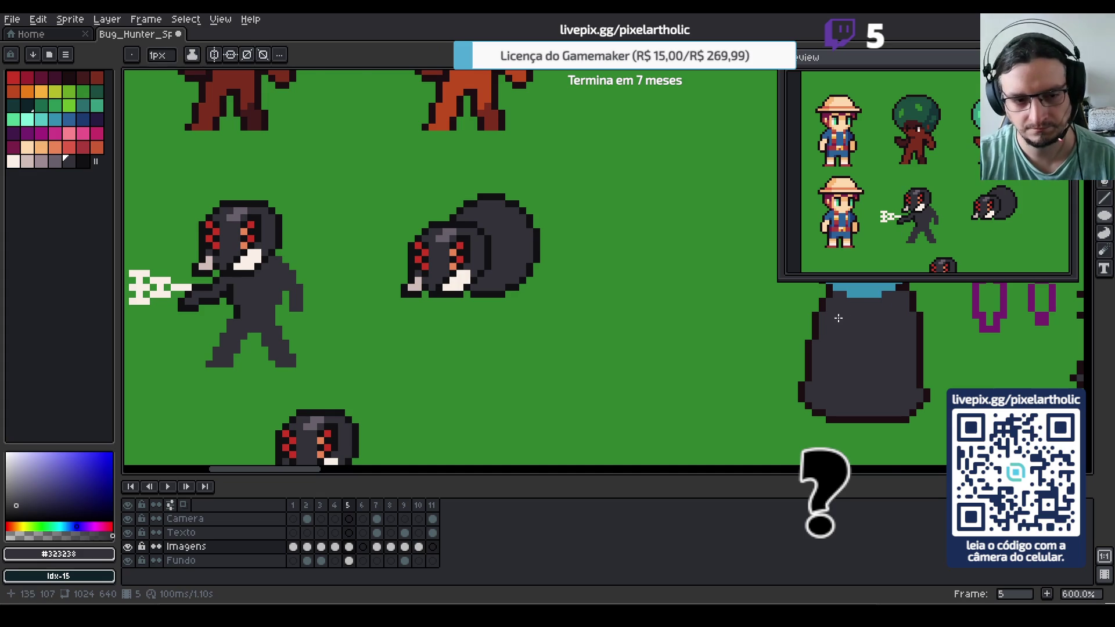
pyautogui.scroll(-1, 838, 318)
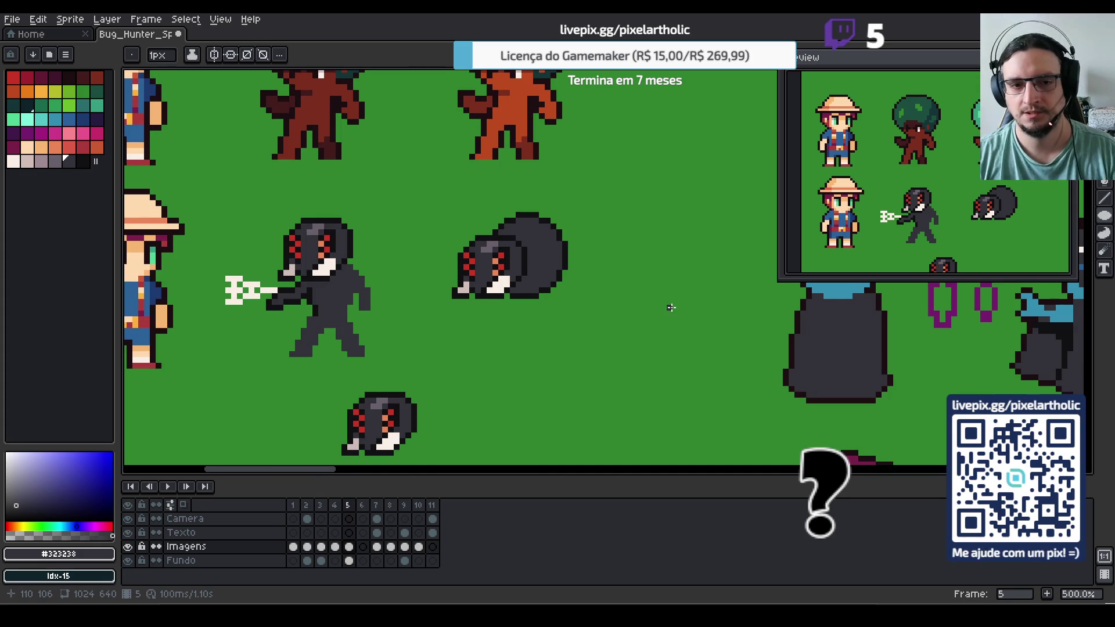
# Duplicate the lower bug head and place the copy to its right
pyautogui.moveTo(610, 338); pyautogui.dragTo(610, 207)
pyautogui.press('m')
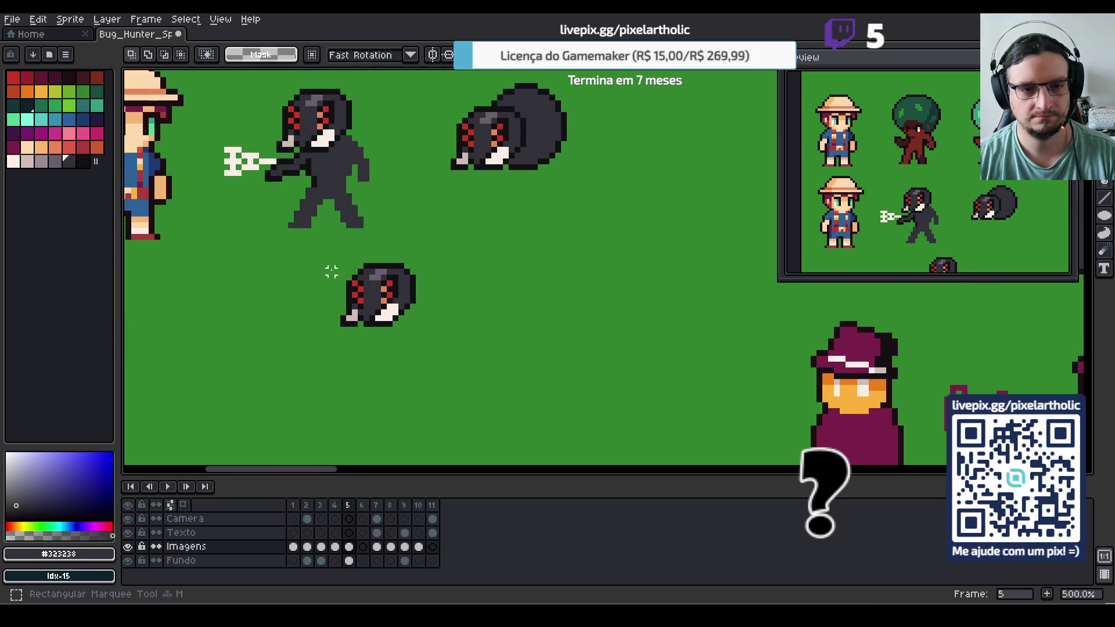
pyautogui.moveTo(314, 255); pyautogui.dragTo(448, 359)
pyautogui.moveTo(384, 301)
pyautogui.mouseDown()
pyautogui.moveTo(315, 302)
pyautogui.moveTo(316, 318)
pyautogui.moveTo(499, 321)
pyautogui.moveTo(504, 305)
pyautogui.moveTo(533, 318)
pyautogui.mouseUp()
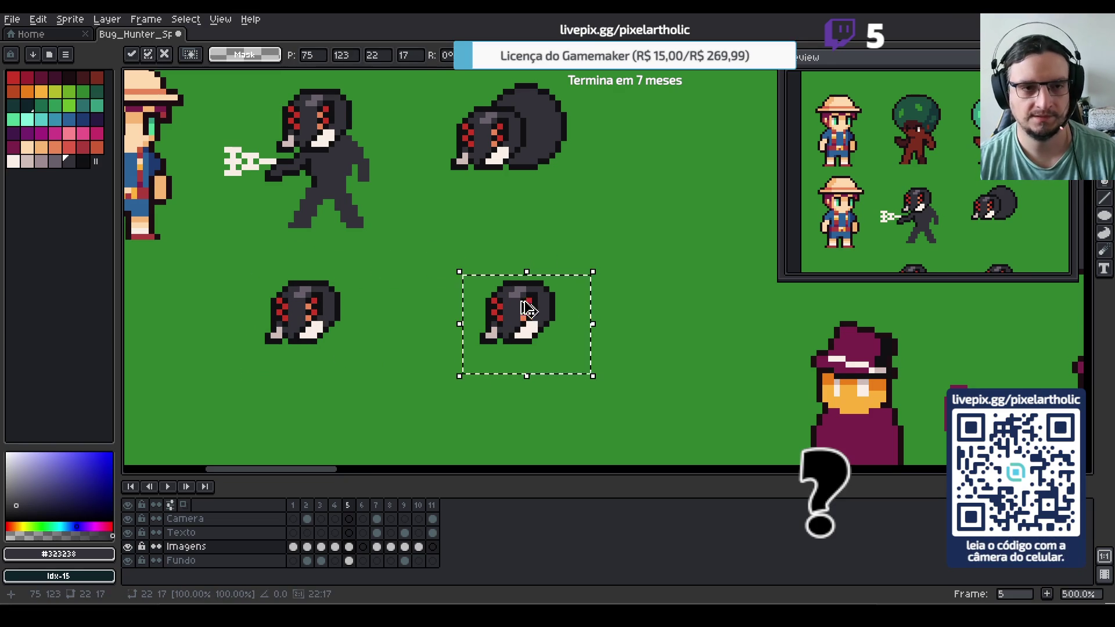
pyautogui.hotkey('ctrl', 'd')
# Draw a large dark oval body beside the duplicated bug head
pyautogui.press('i')
pyautogui.press('m')
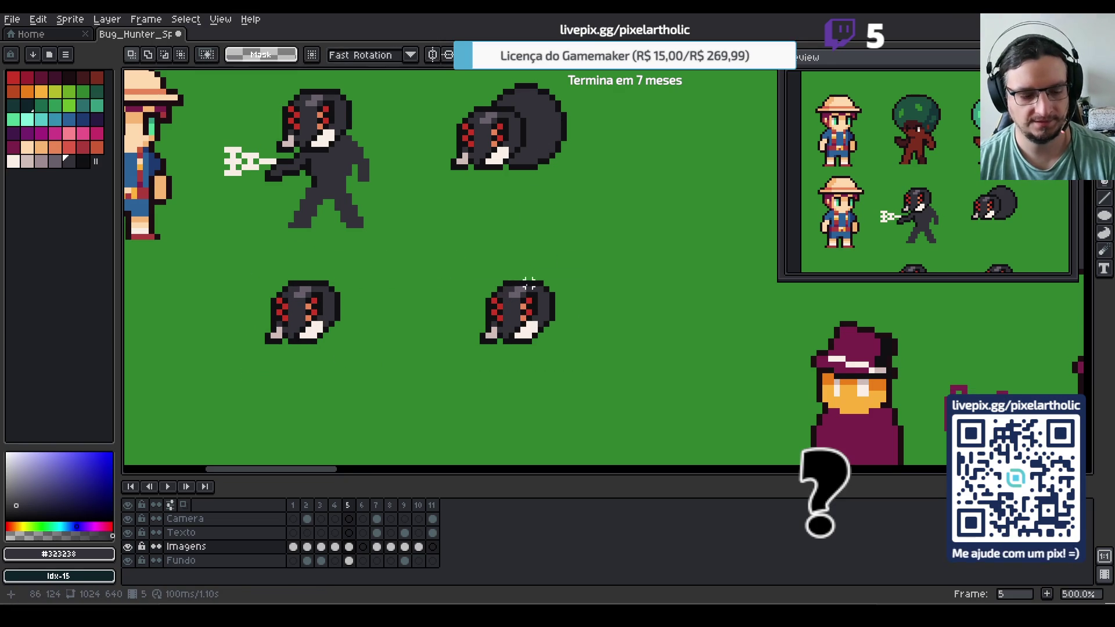
pyautogui.press('w')
pyautogui.click(557, 288)
pyautogui.press('b')
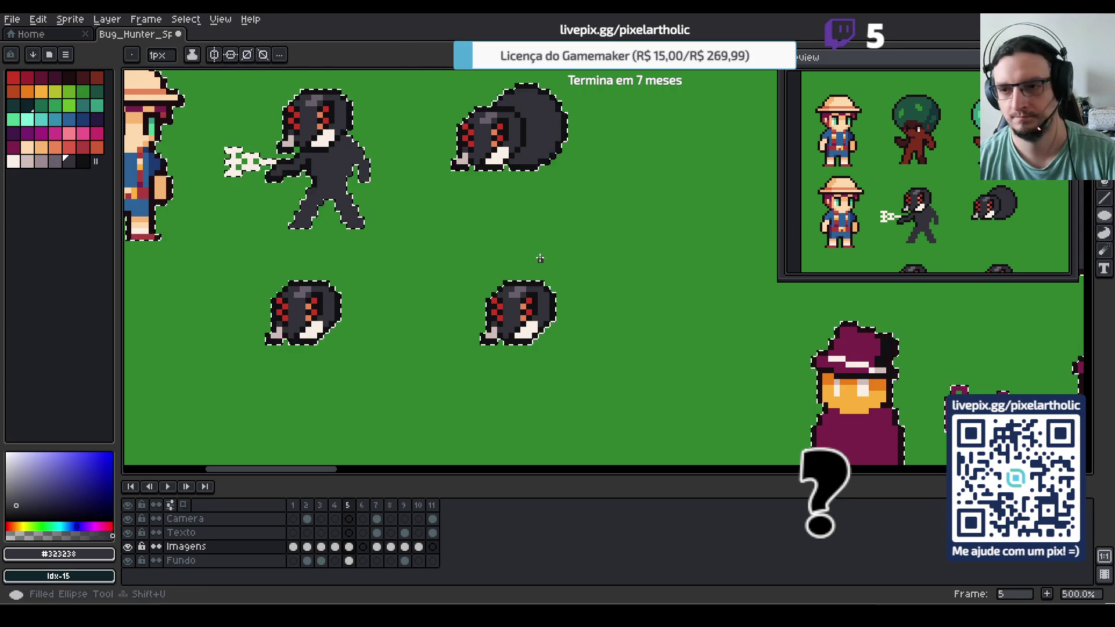
pyautogui.moveTo(510, 240)
pyautogui.mouseDown()
pyautogui.moveTo(552, 258)
pyautogui.moveTo(641, 354)
pyautogui.moveTo(649, 344)
pyautogui.mouseUp()
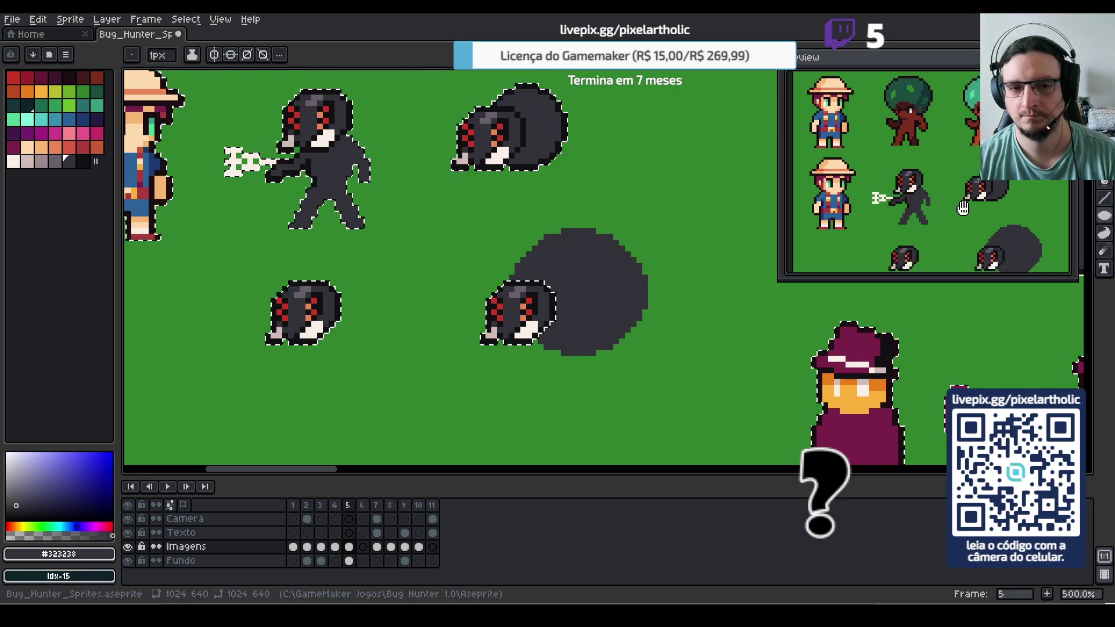
pyautogui.press('v')
pyautogui.press('b')
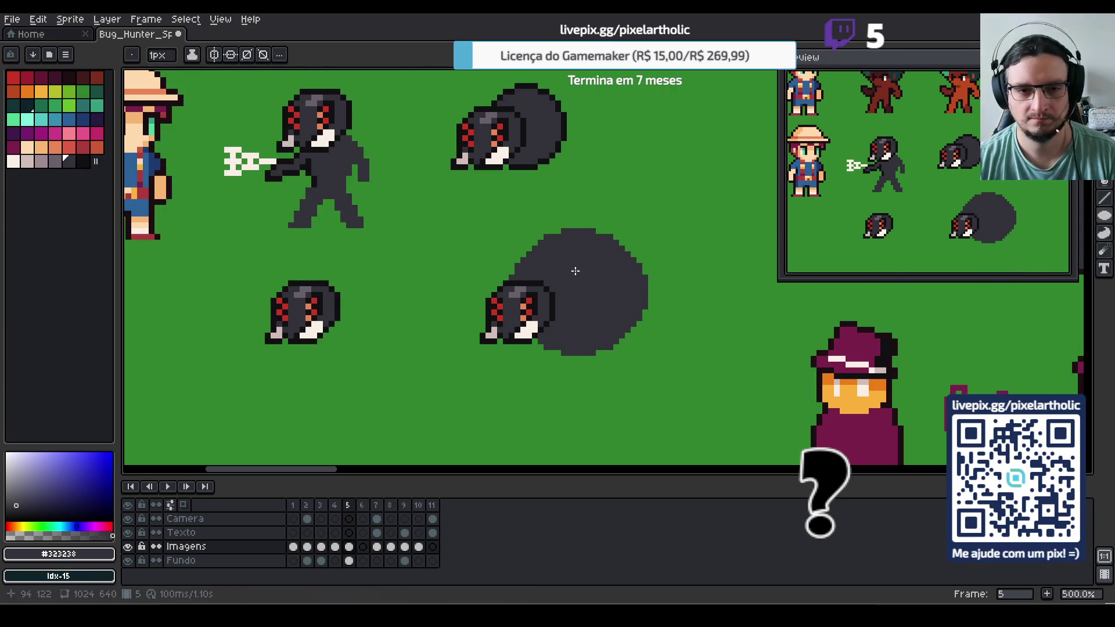
# Move the dark oval body about 12 px lower
pyautogui.press('w')
pyautogui.click(596, 314)
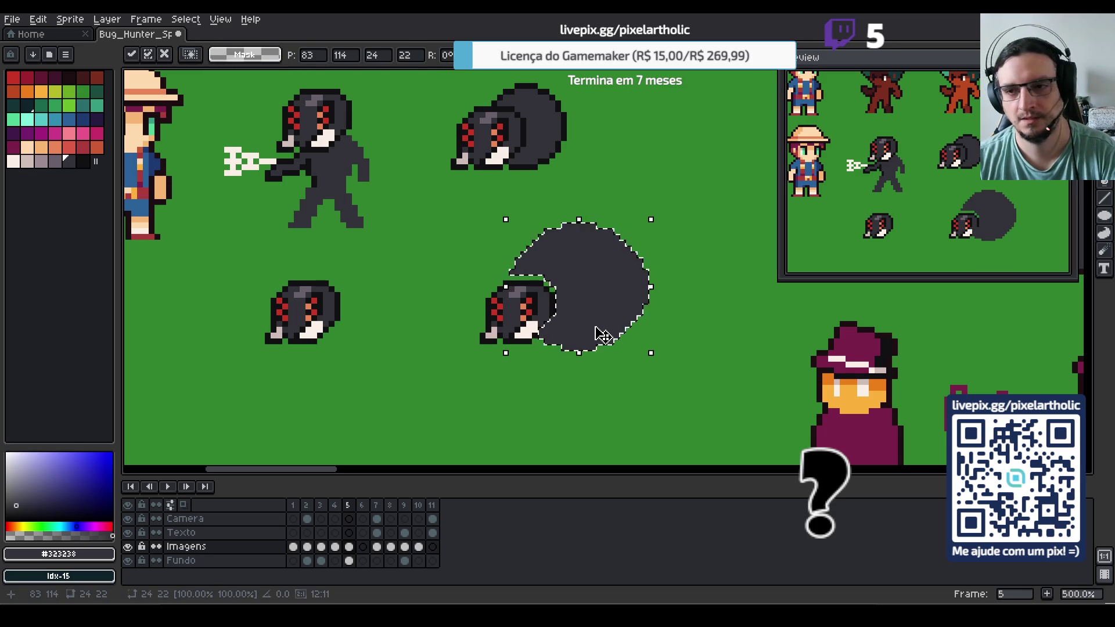
pyautogui.moveTo(603, 336); pyautogui.dragTo(598, 343)
pyautogui.press('Return')
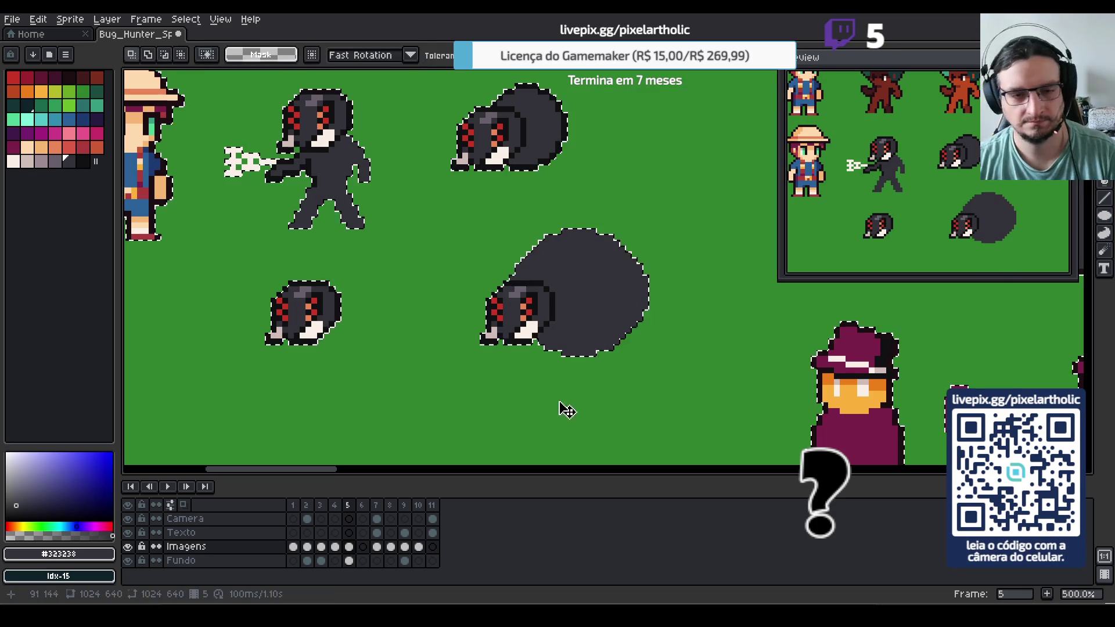
pyautogui.hotkey('ctrl', 'd')
# Outline the oval body's upper-left, top and right edges in near-black
pyautogui.press('i')
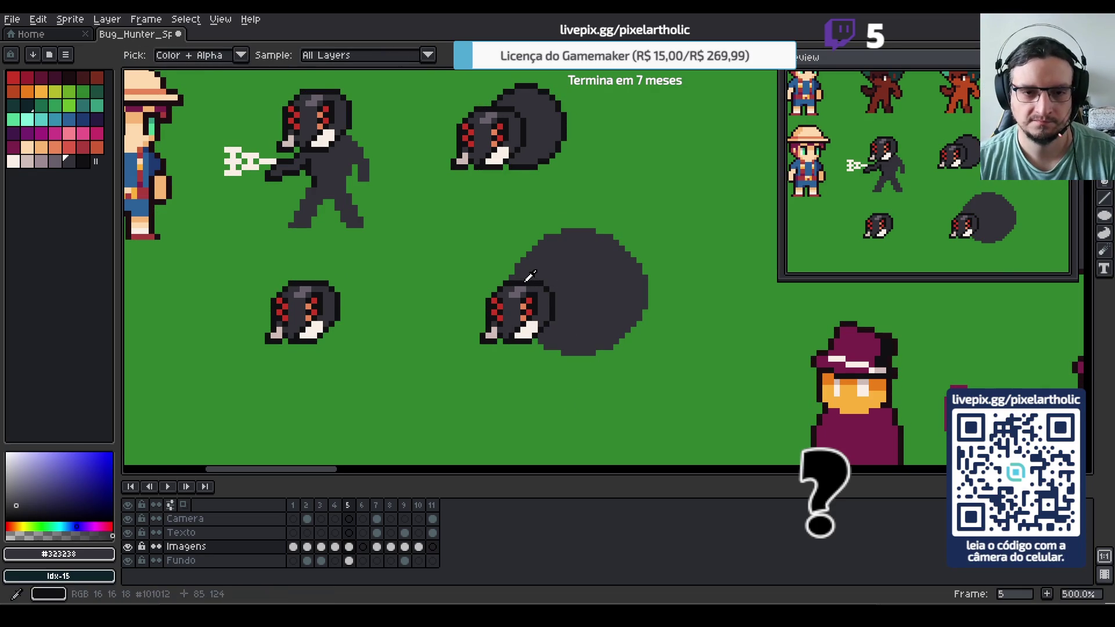
pyautogui.click(518, 282)
pyautogui.press('b')
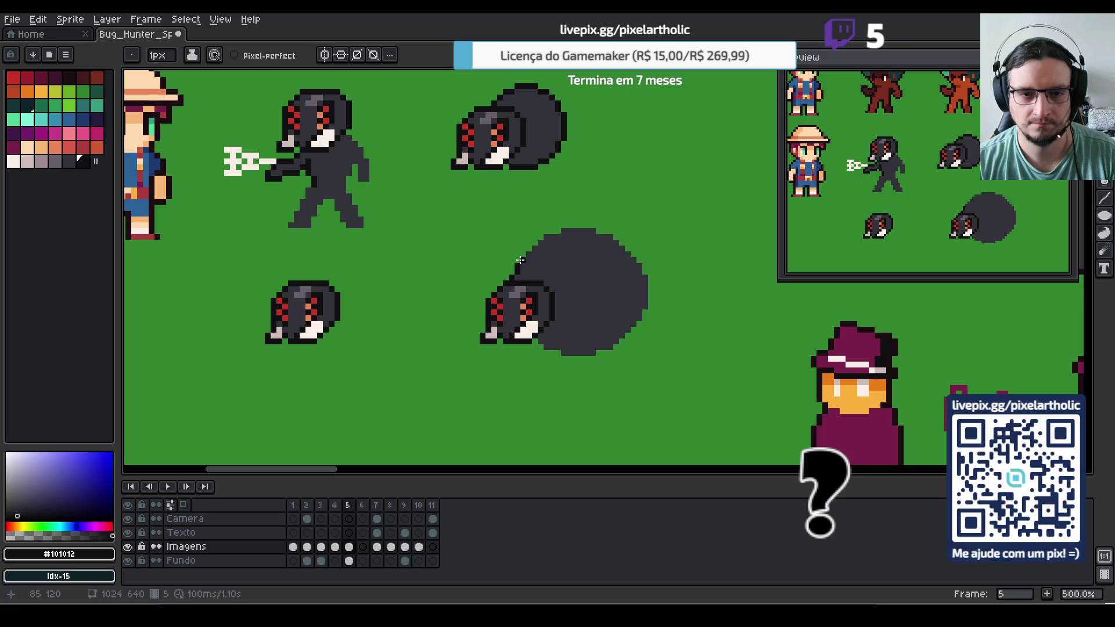
pyautogui.moveTo(516, 269)
pyautogui.mouseDown()
pyautogui.moveTo(539, 242)
pyautogui.moveTo(601, 235)
pyautogui.mouseUp()
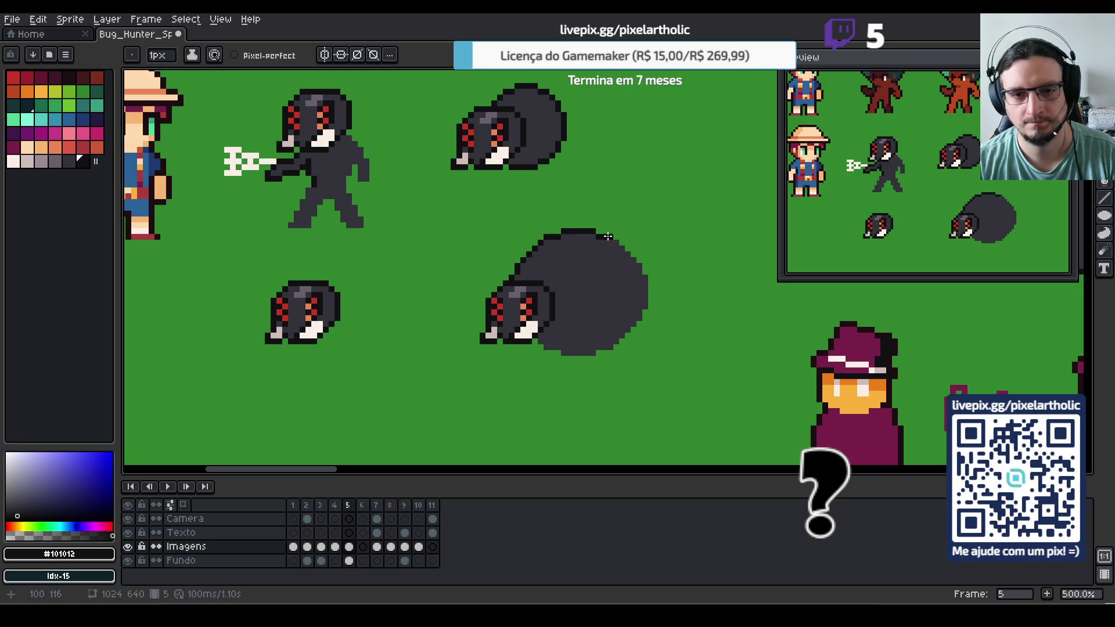
pyautogui.moveTo(608, 235)
pyautogui.mouseDown()
pyautogui.moveTo(639, 265)
pyautogui.moveTo(644, 308)
pyautogui.moveTo(611, 348)
pyautogui.moveTo(556, 354)
pyautogui.mouseUp()
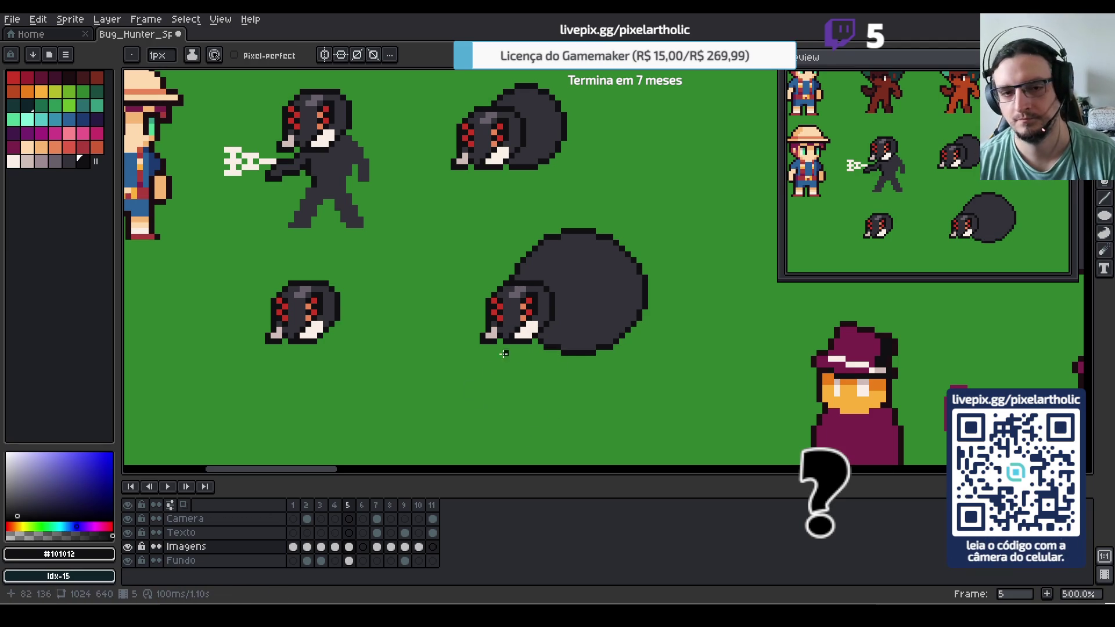
# Tidy the top edge of the round body, then pick the circle's grey
pyautogui.press('m')
pyautogui.moveTo(486, 207); pyautogui.dragTo(578, 281)
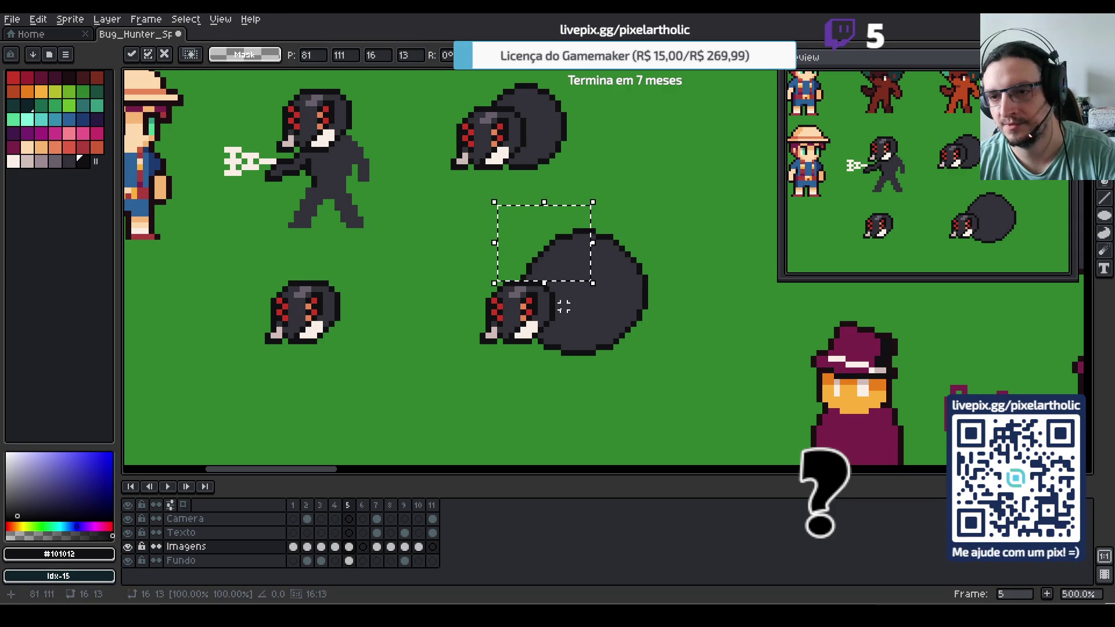
pyautogui.click(684, 212)
pyautogui.moveTo(564, 214); pyautogui.dragTo(610, 243)
pyautogui.hotkey('ctrl', 'd')
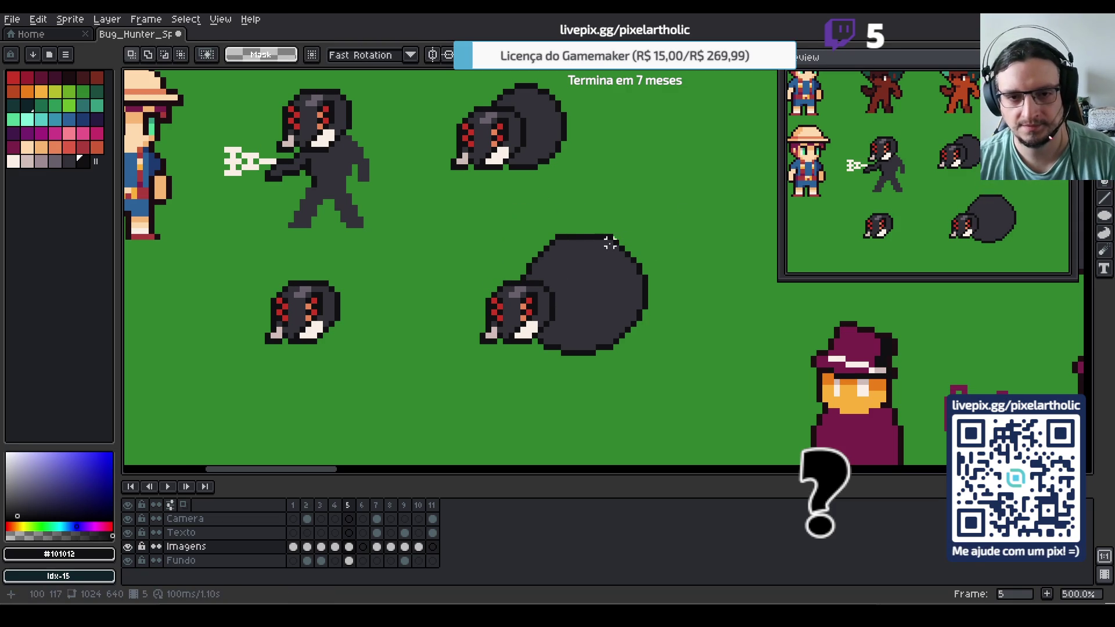
pyautogui.press('b')
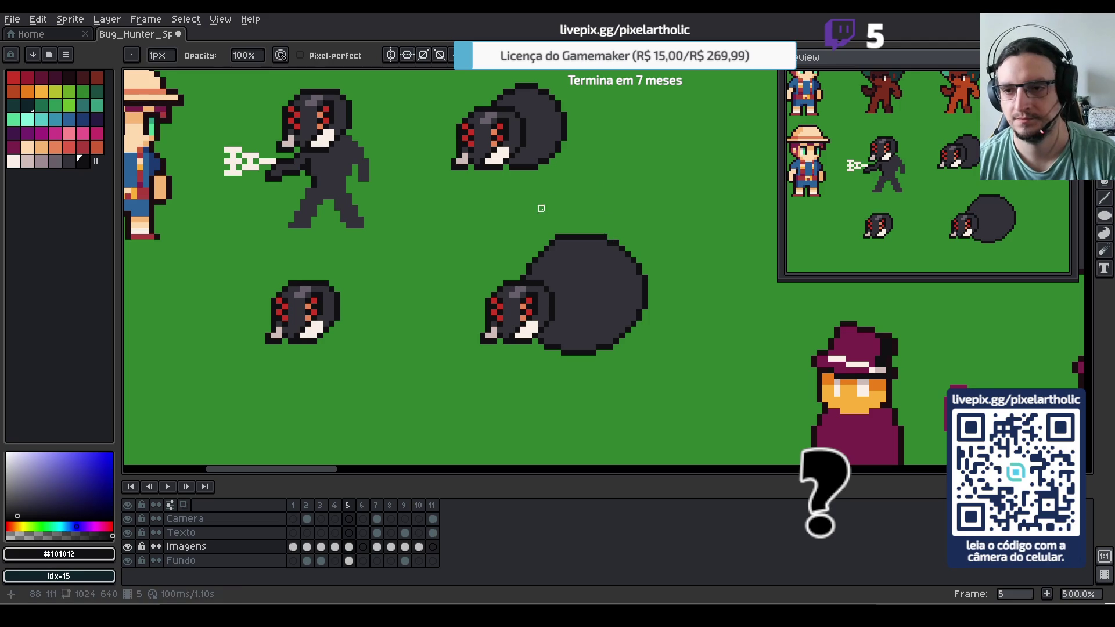
pyautogui.press('e')
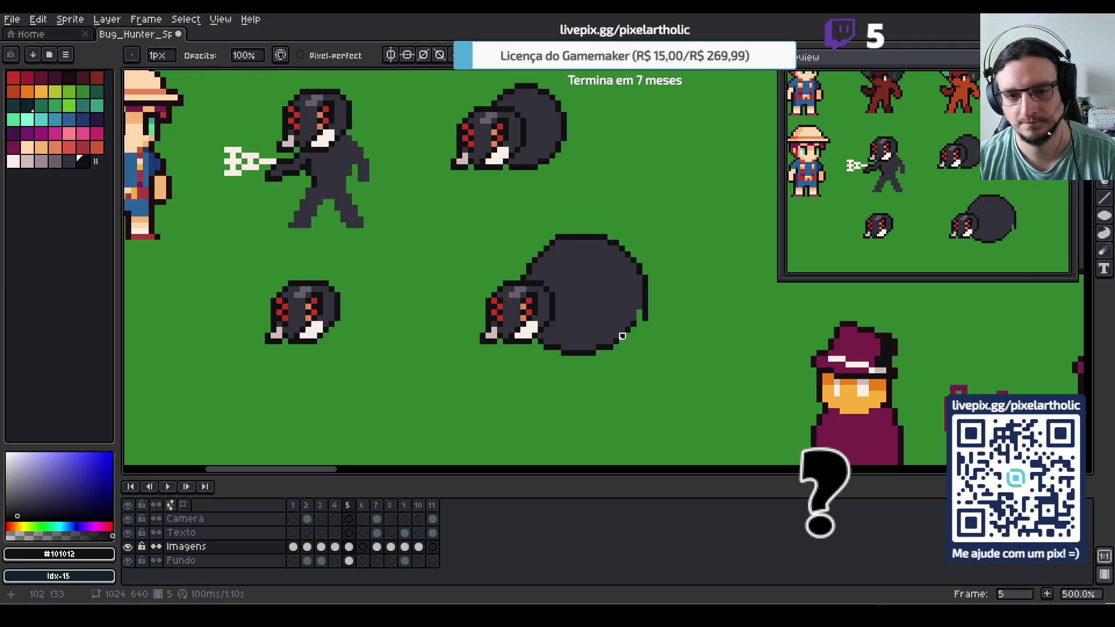
pyautogui.press('i')
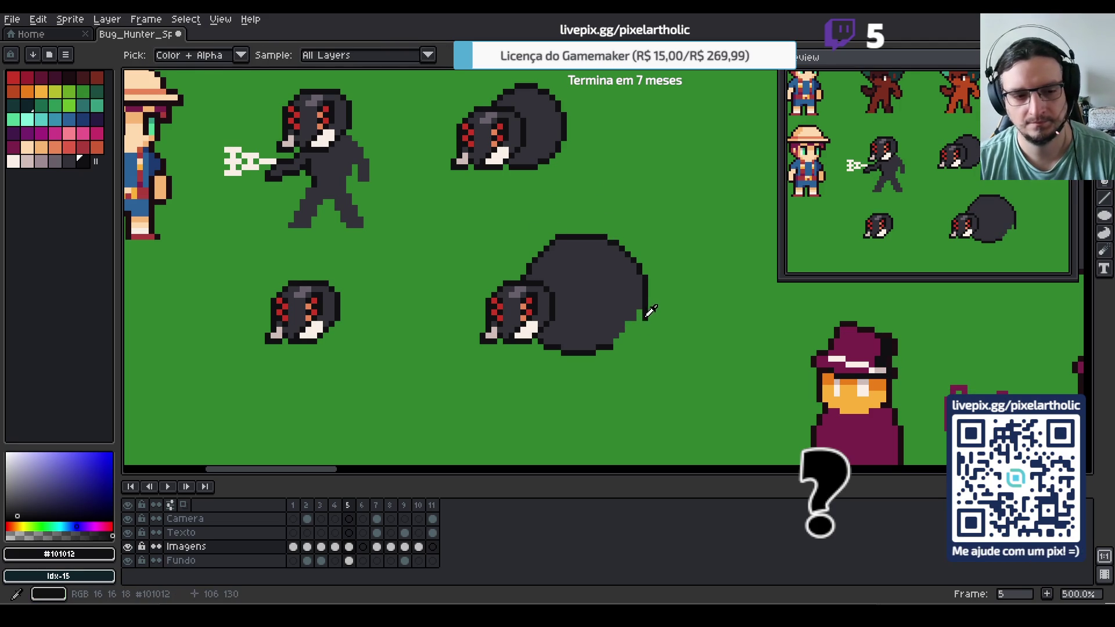
pyautogui.press('b')
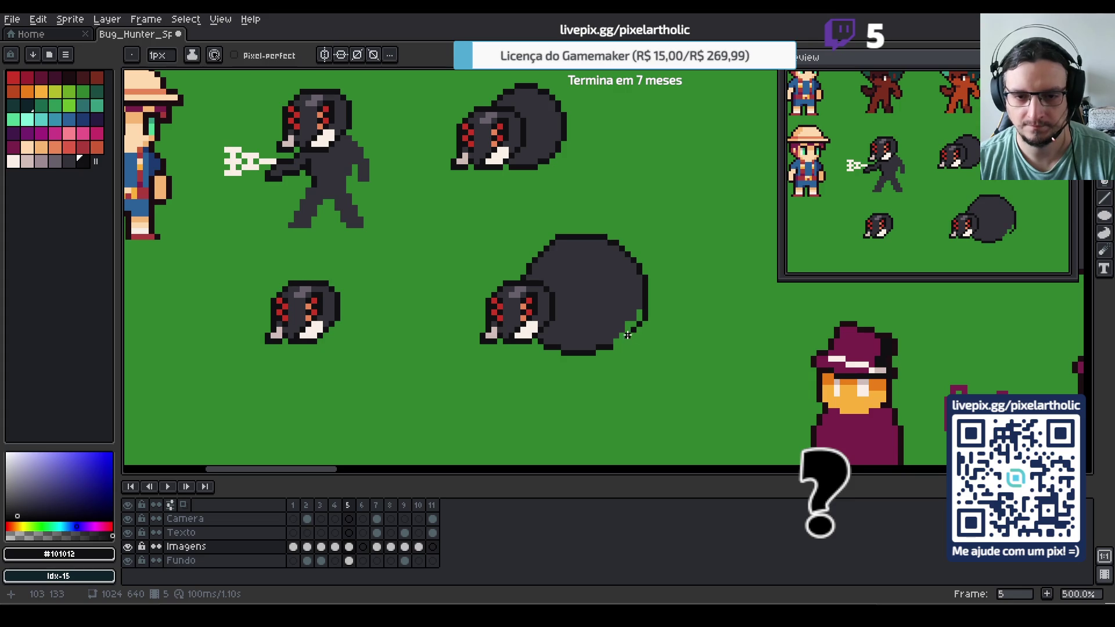
pyautogui.keyDown('alt'); pyautogui.click(620, 336); pyautogui.keyUp('alt')
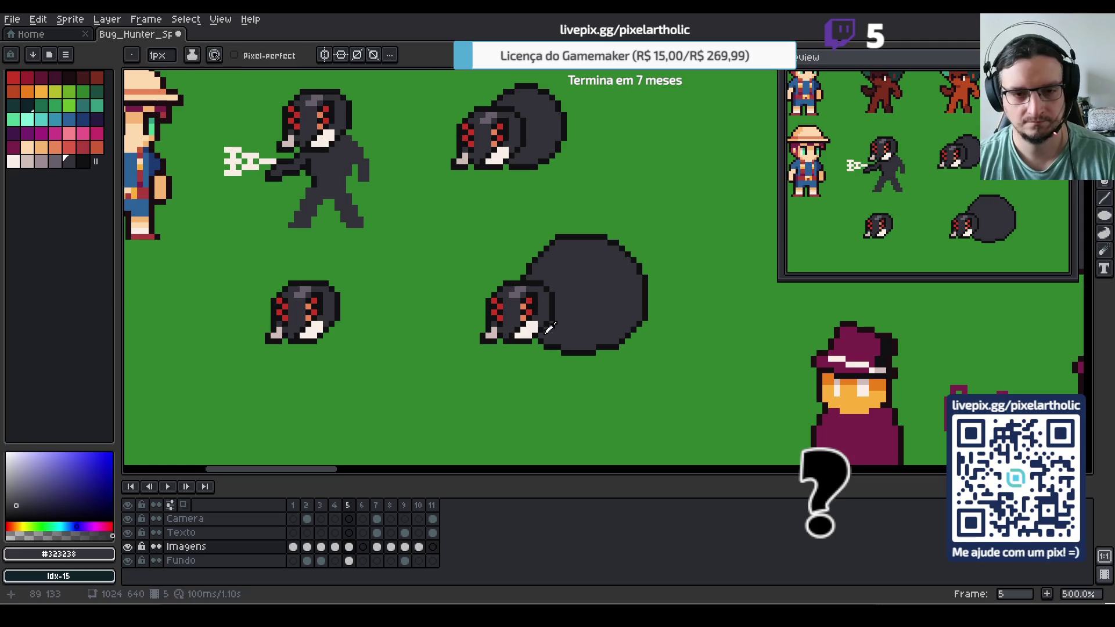
# Draw two near-white legs under the big body and a long one on its right
pyautogui.press('i')
pyautogui.click(533, 329)
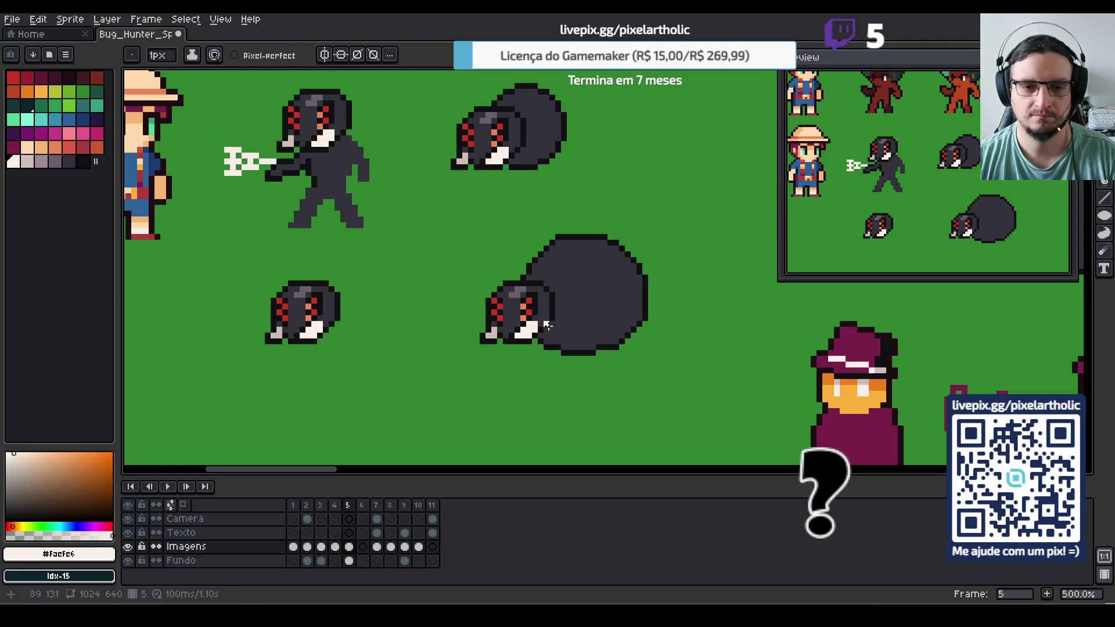
pyautogui.press('b')
pyautogui.moveTo(558, 331); pyautogui.dragTo(563, 366)
pyautogui.moveTo(593, 322); pyautogui.dragTo(611, 366)
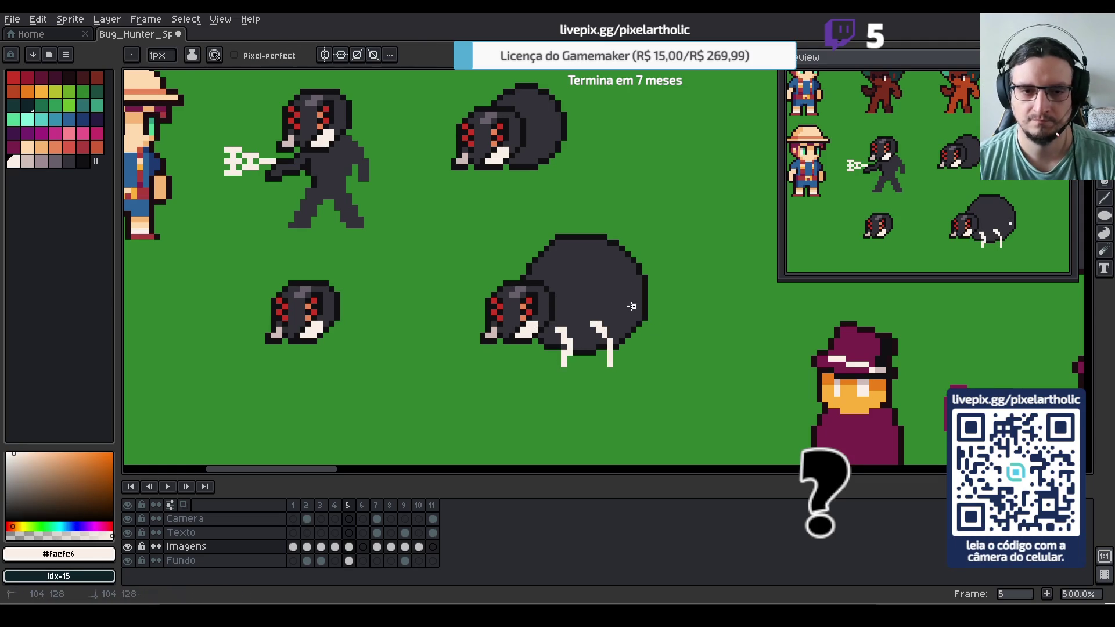
pyautogui.moveTo(633, 305); pyautogui.dragTo(657, 354)
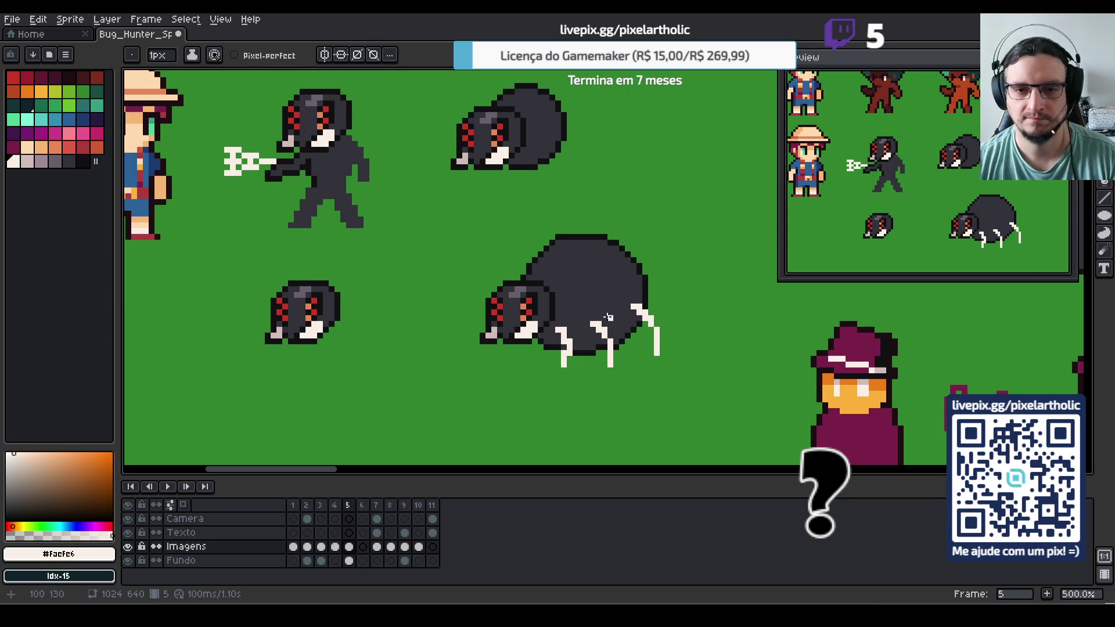
pyautogui.press('alt')
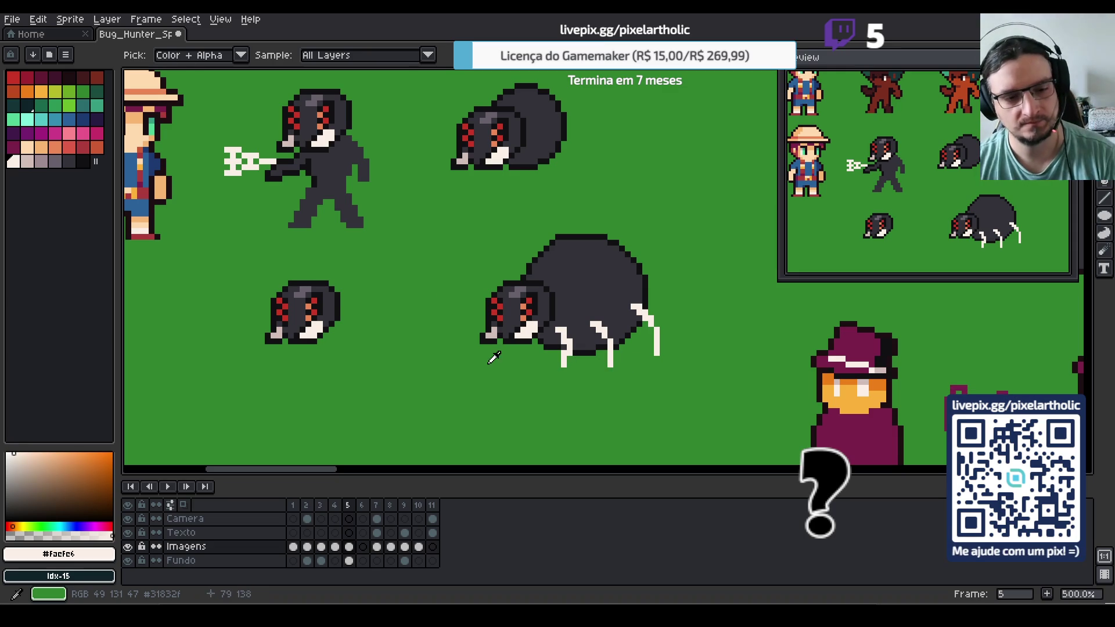
# Draw a filled dark grey ellipse behind the upper bug
pyautogui.scroll(3, 539, 203)
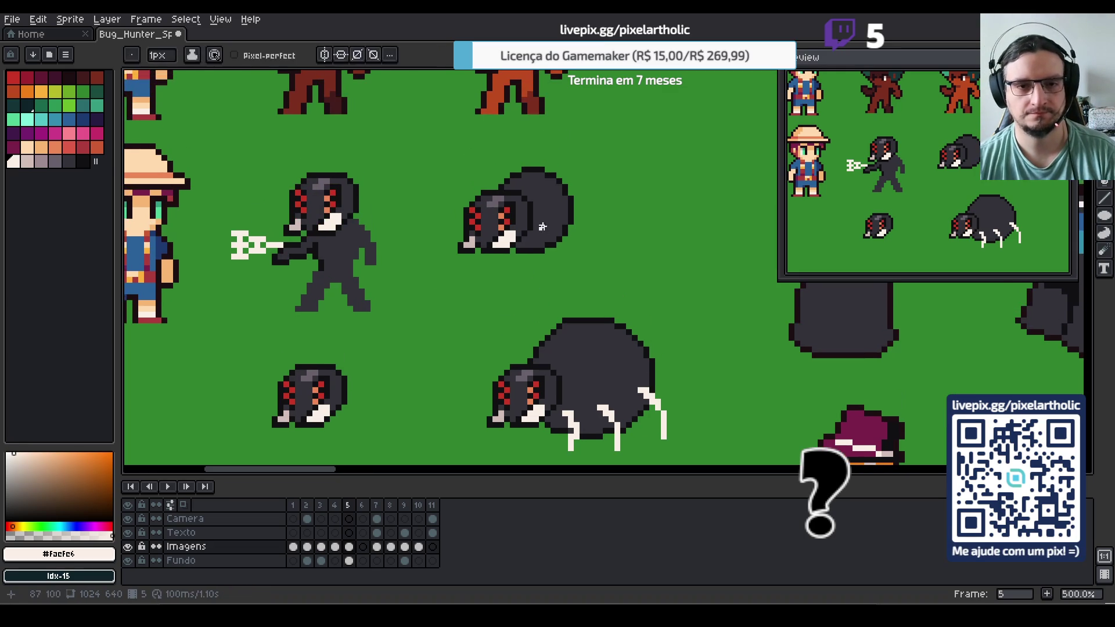
pyautogui.click(542, 248)
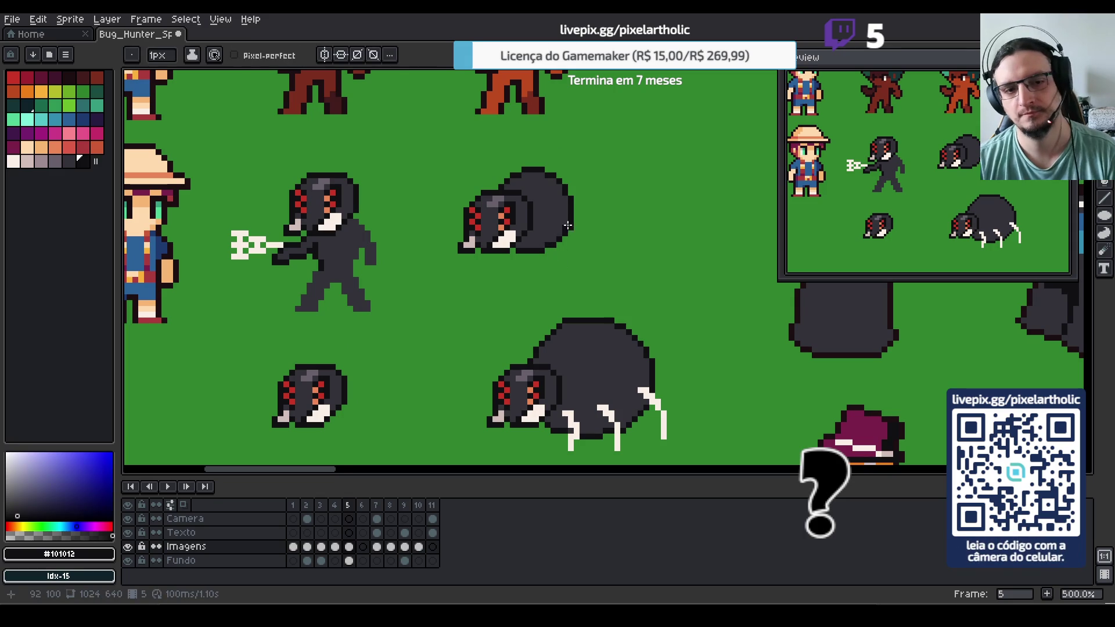
pyautogui.click(558, 219)
pyautogui.press('b')
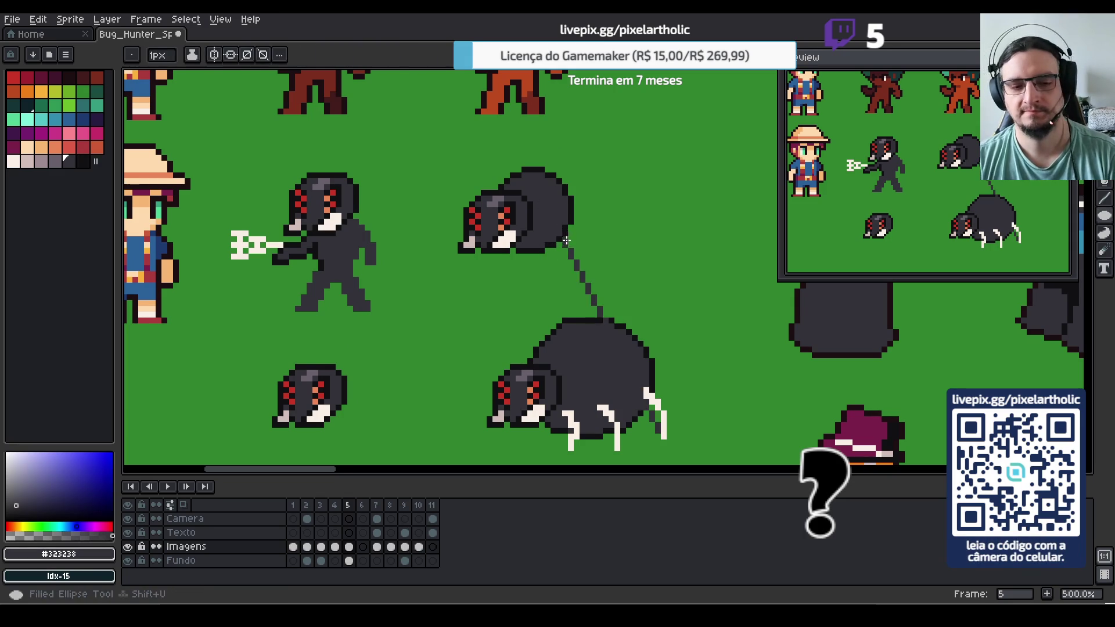
pyautogui.hotkey('ctrl', 'a')
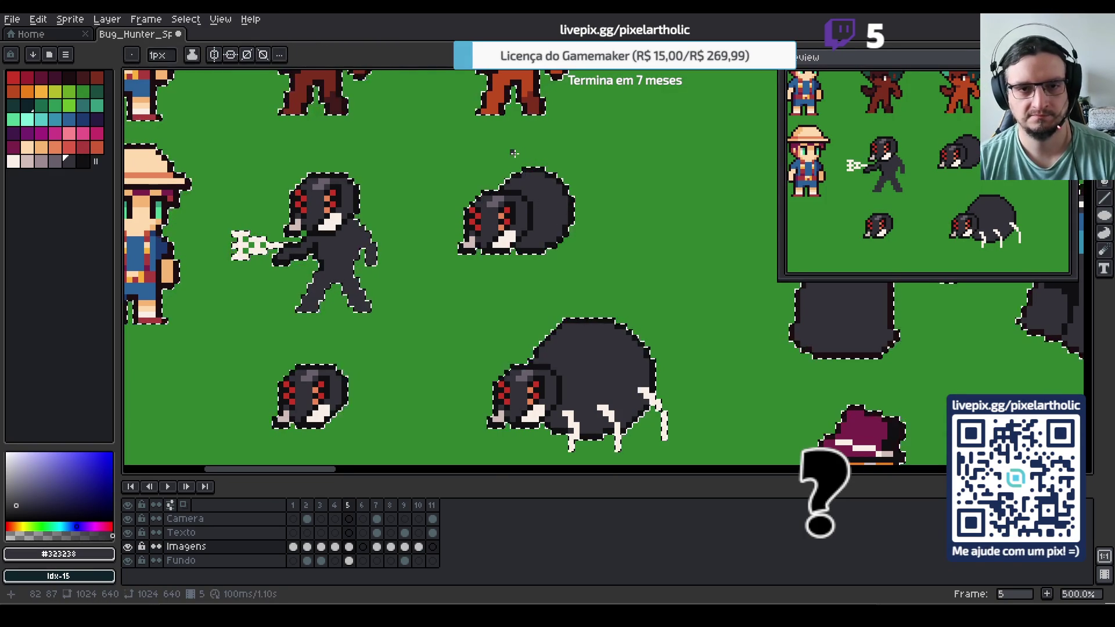
pyautogui.hotkey('shift', 'u')
pyautogui.moveTo(511, 151); pyautogui.dragTo(609, 253)
pyautogui.press('v')
# Outline the top of the new oval in the dark outline colour
pyautogui.hotkey('ctrl', 'd')
pyautogui.press('b')
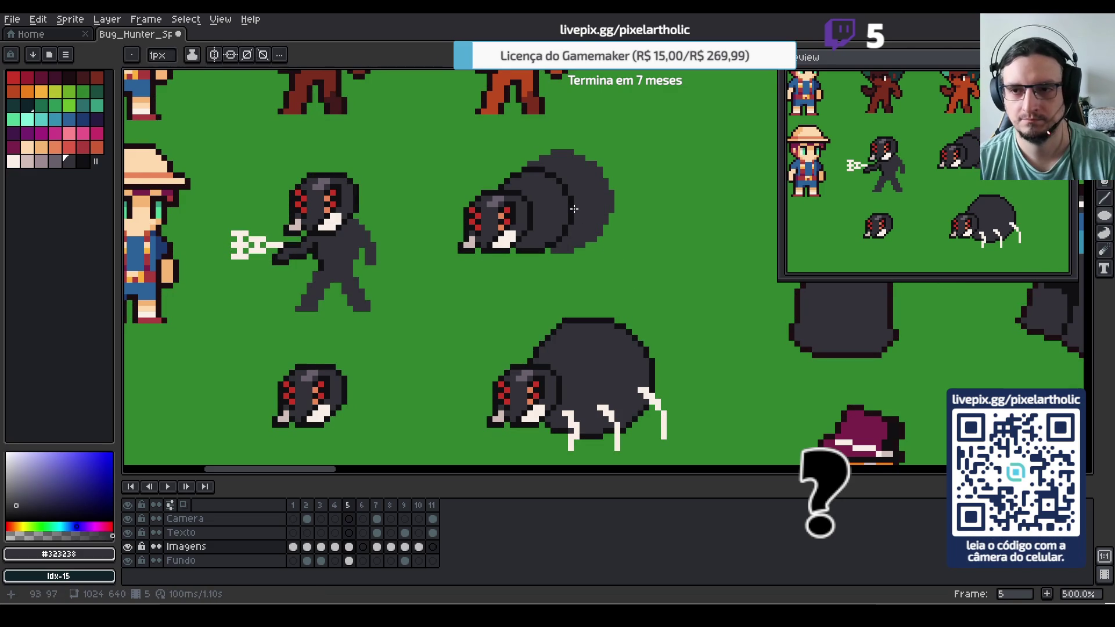
pyautogui.keyDown('alt'); pyautogui.click(572, 202); pyautogui.keyUp('alt')
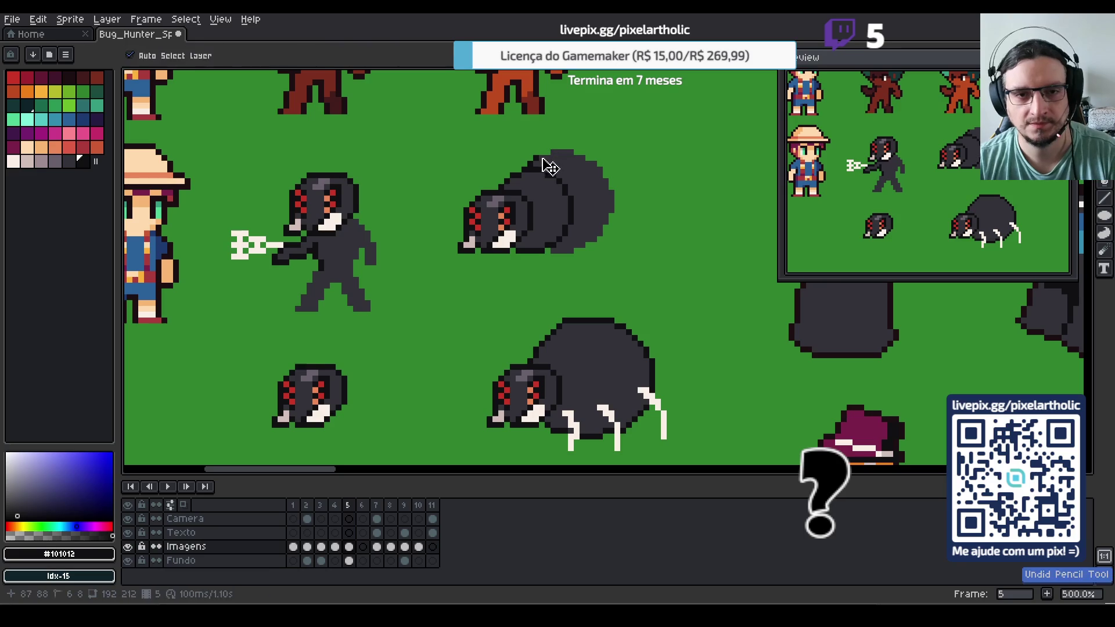
pyautogui.moveTo(550, 153)
pyautogui.mouseDown()
pyautogui.moveTo(592, 158)
pyautogui.moveTo(619, 215)
pyautogui.mouseUp()
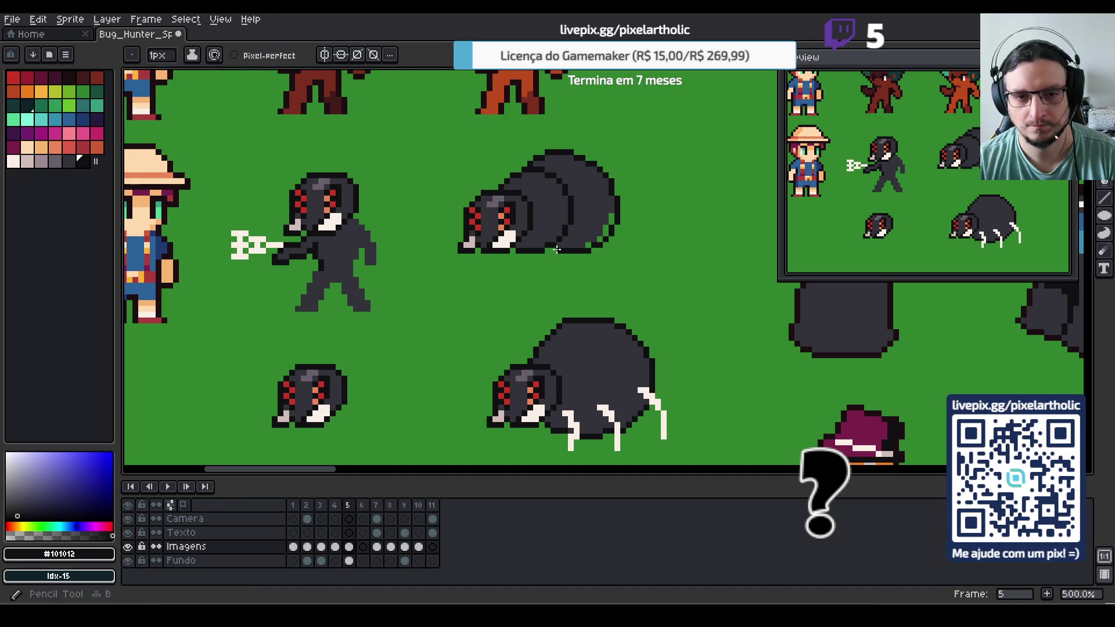
pyautogui.keyDown('alt'); pyautogui.click(563, 244); pyautogui.keyUp('alt')
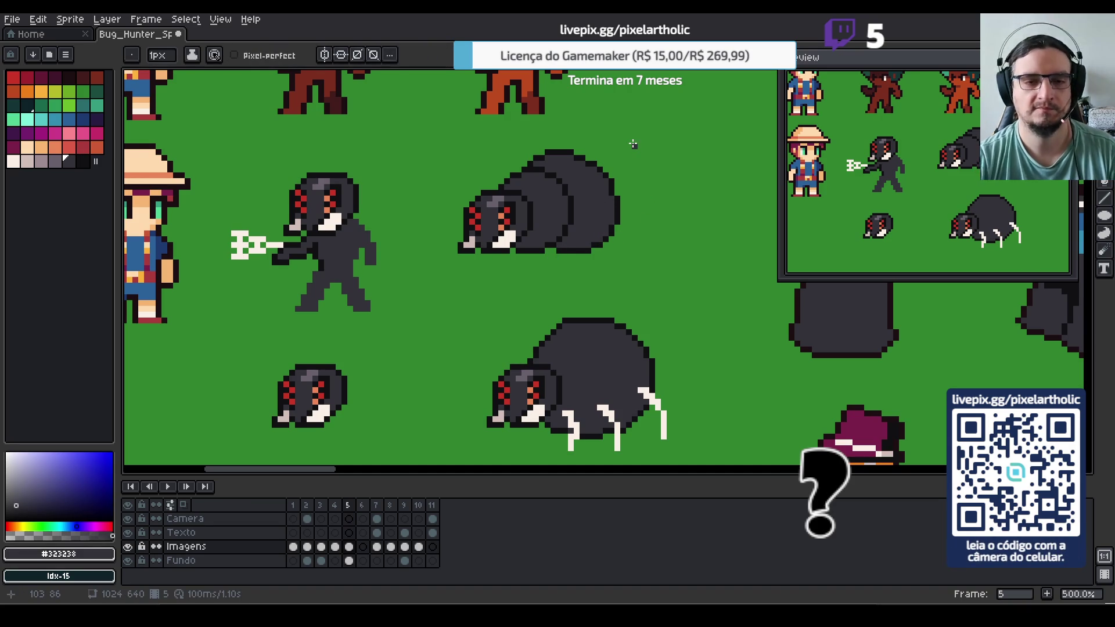
pyautogui.scroll(-2, 632, 145)
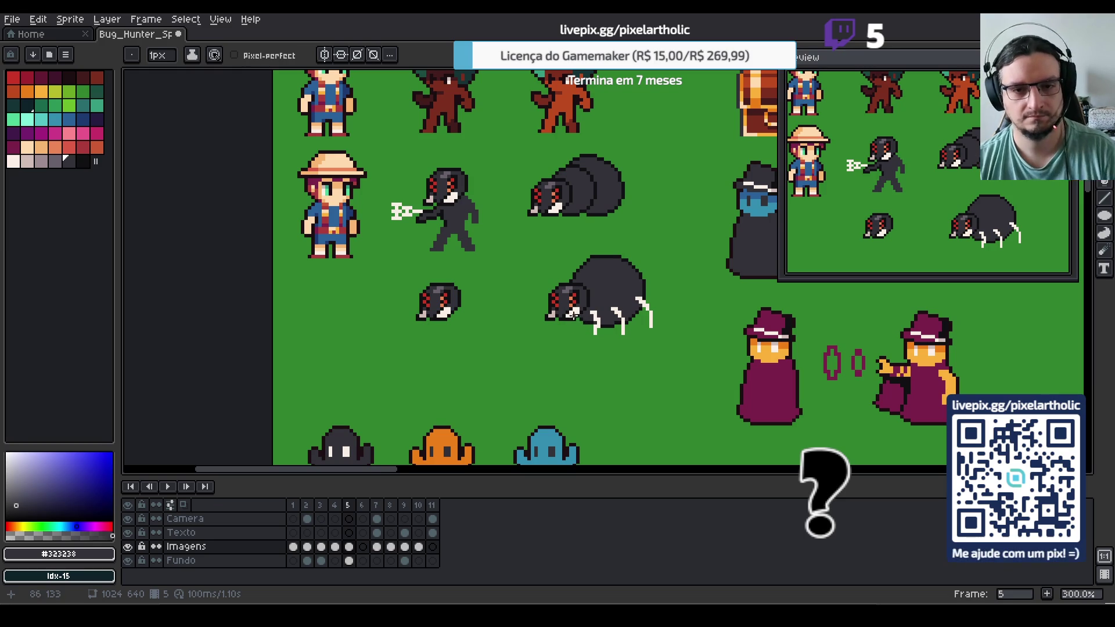
# Move the small bug further left
pyautogui.press('m')
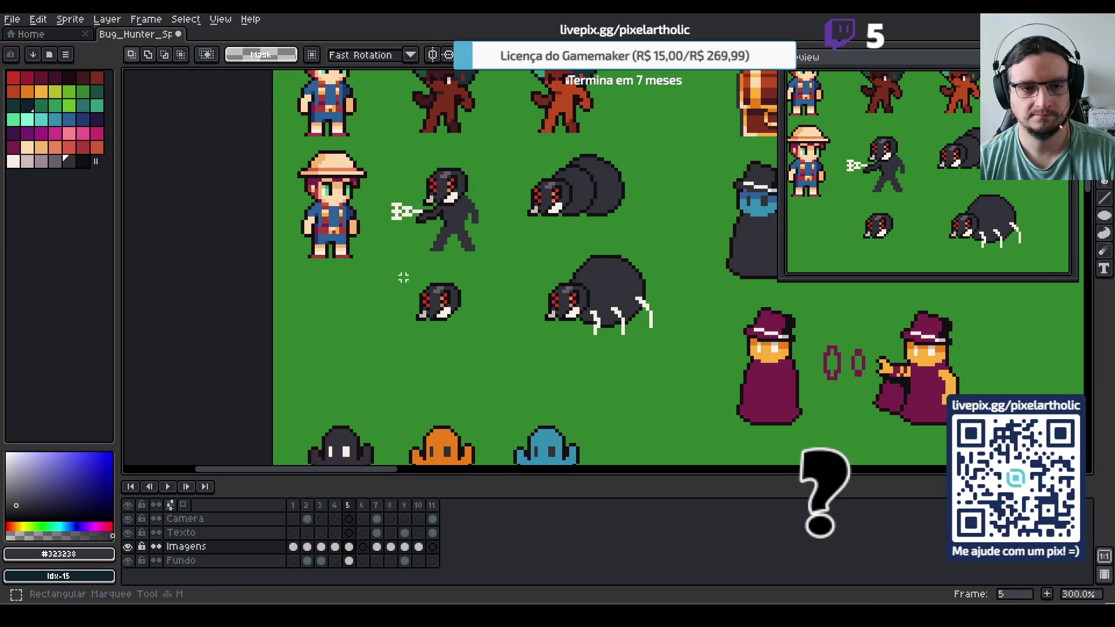
pyautogui.moveTo(398, 272)
pyautogui.mouseDown()
pyautogui.moveTo(480, 331)
pyautogui.moveTo(333, 306)
pyautogui.mouseUp()
pyautogui.click(428, 281)
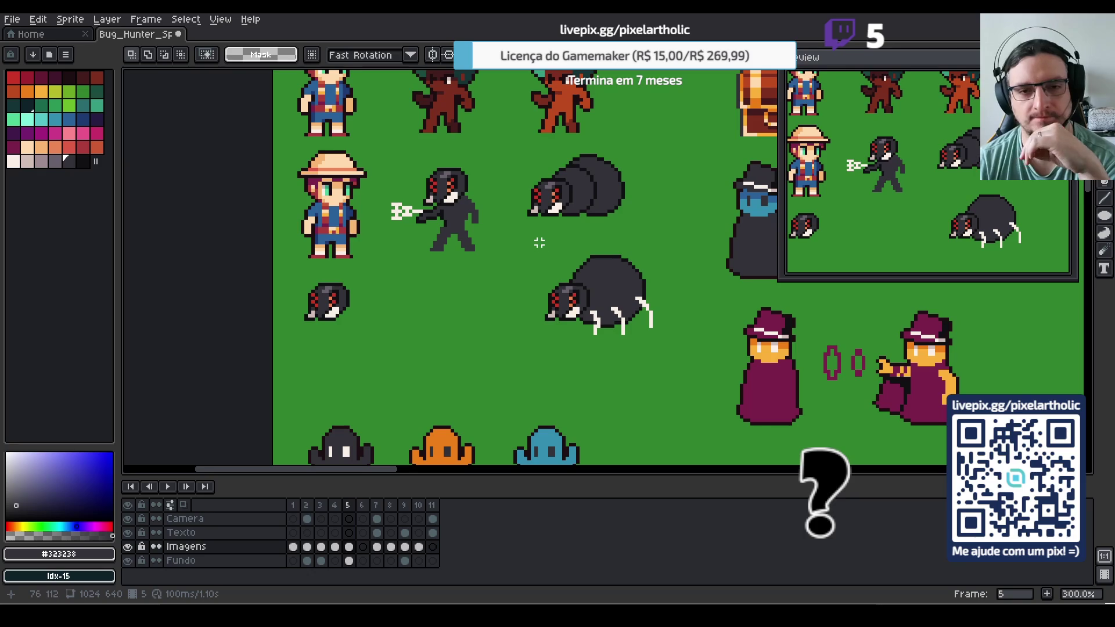
# Fill the segmented bug's back and middle segments and head with lighter grey
pyautogui.scroll(1, 566, 176)
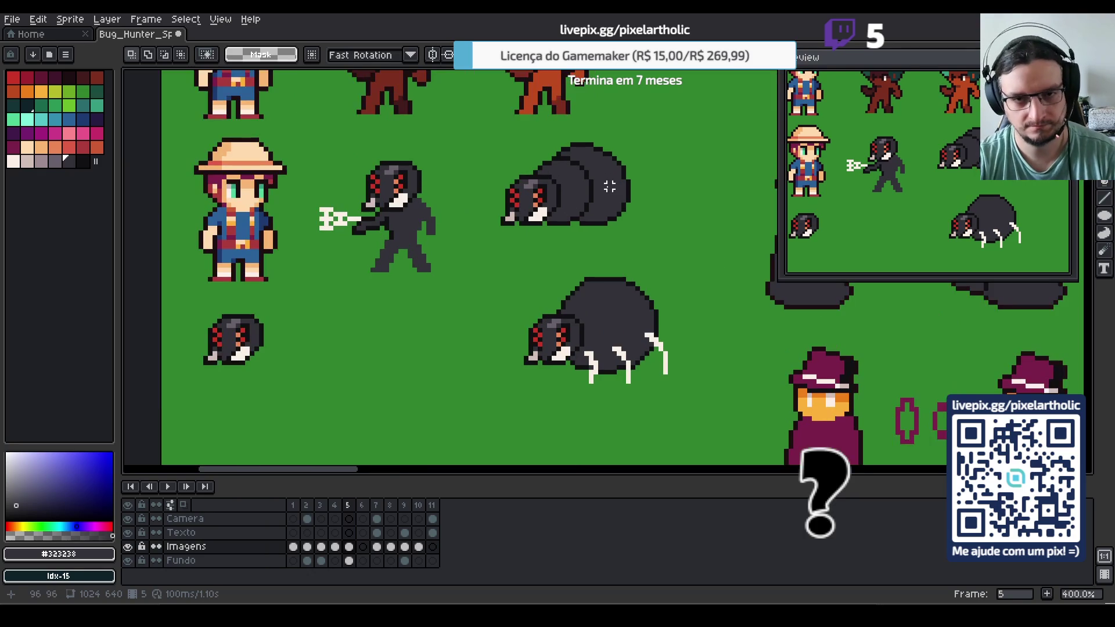
pyautogui.press('i')
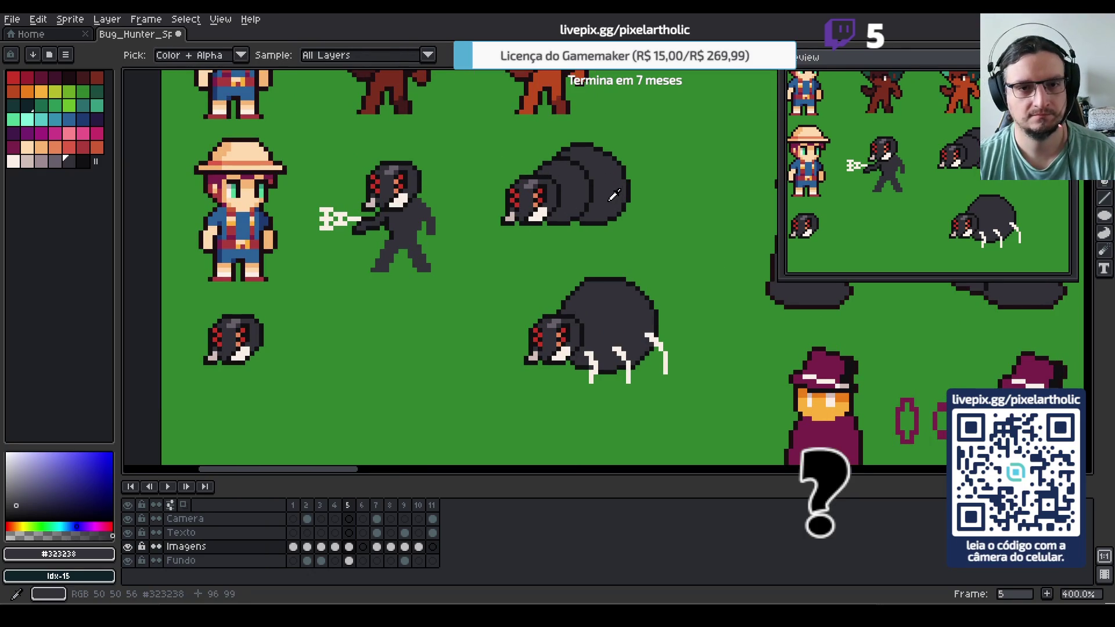
pyautogui.press('m')
pyautogui.click(55, 161)
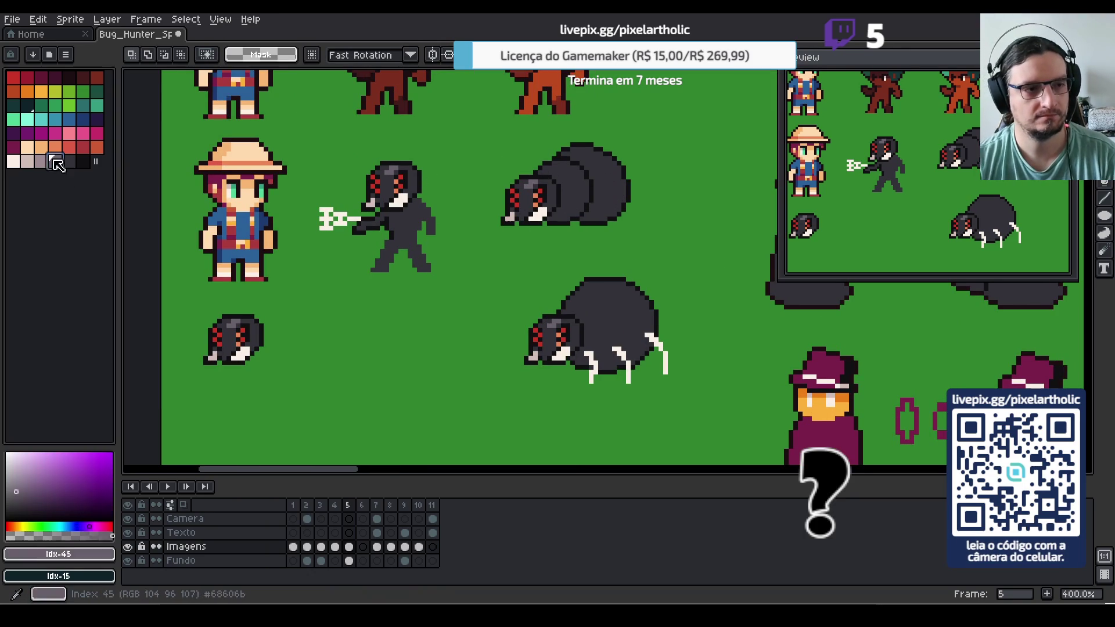
pyautogui.press('w')
pyautogui.press('g')
pyautogui.click(605, 185)
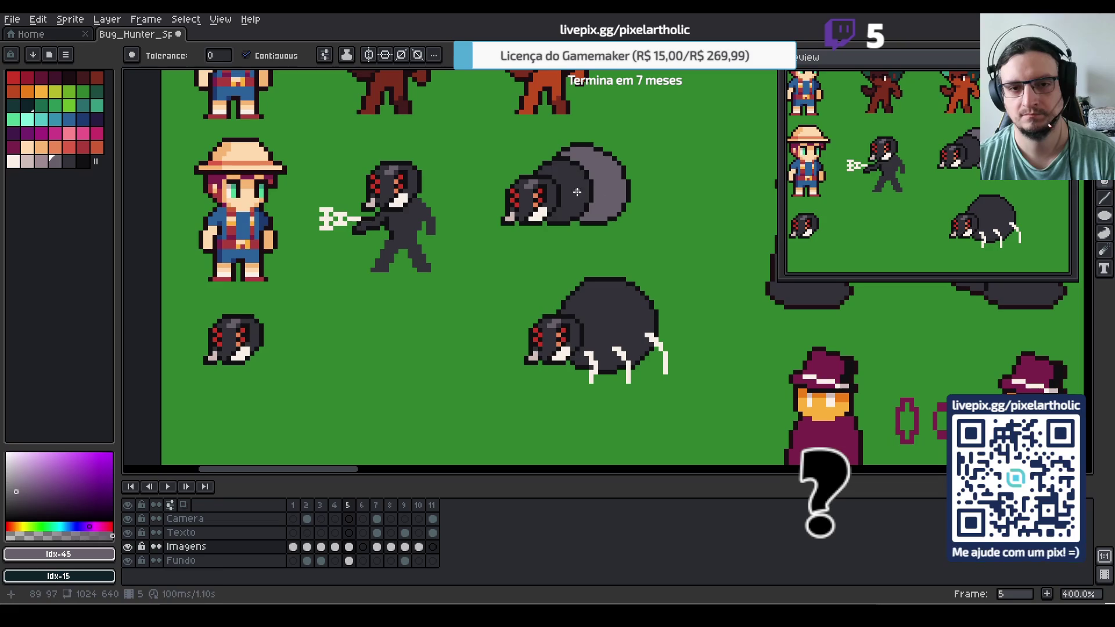
pyautogui.click(566, 192)
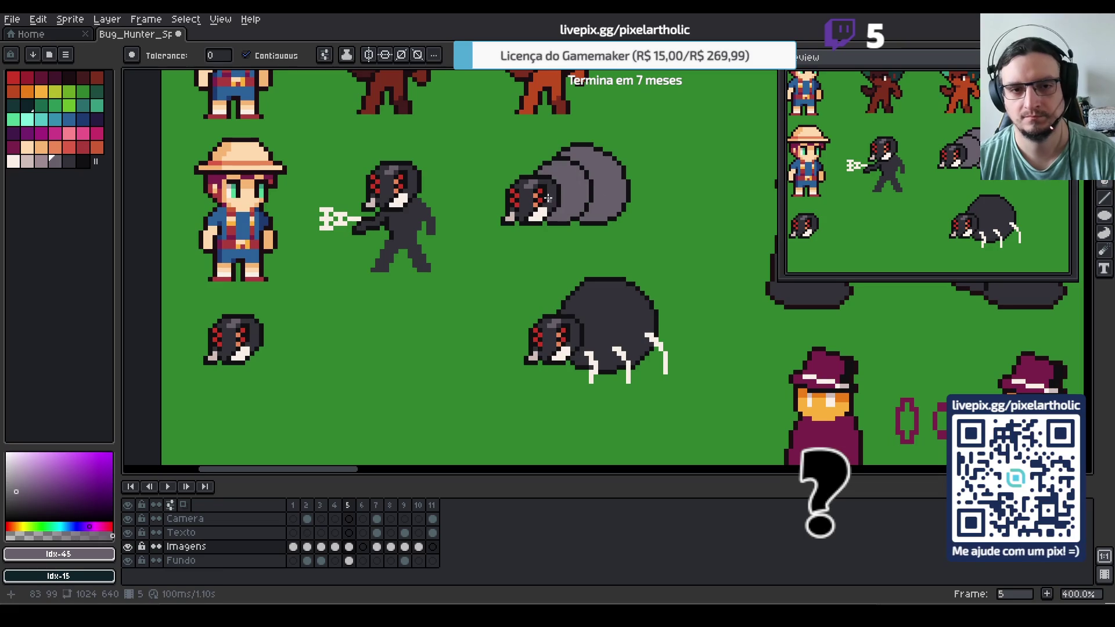
pyautogui.click(41, 161)
pyautogui.keyDown('alt'); pyautogui.click(534, 189); pyautogui.keyUp('alt')
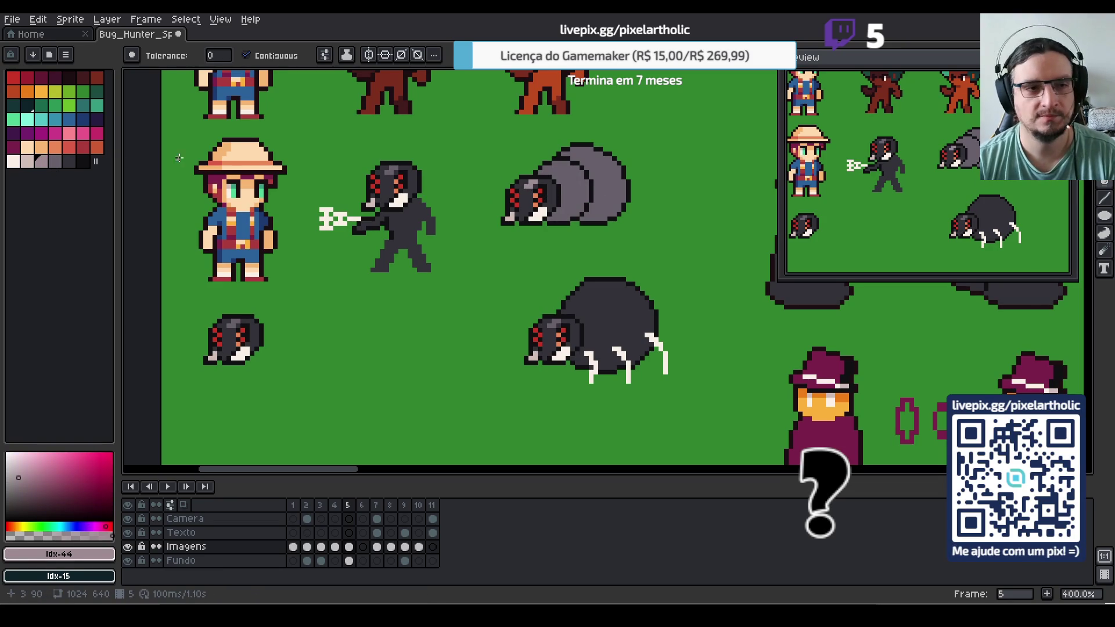
pyautogui.press('i')
pyautogui.press('g')
pyautogui.click(513, 208)
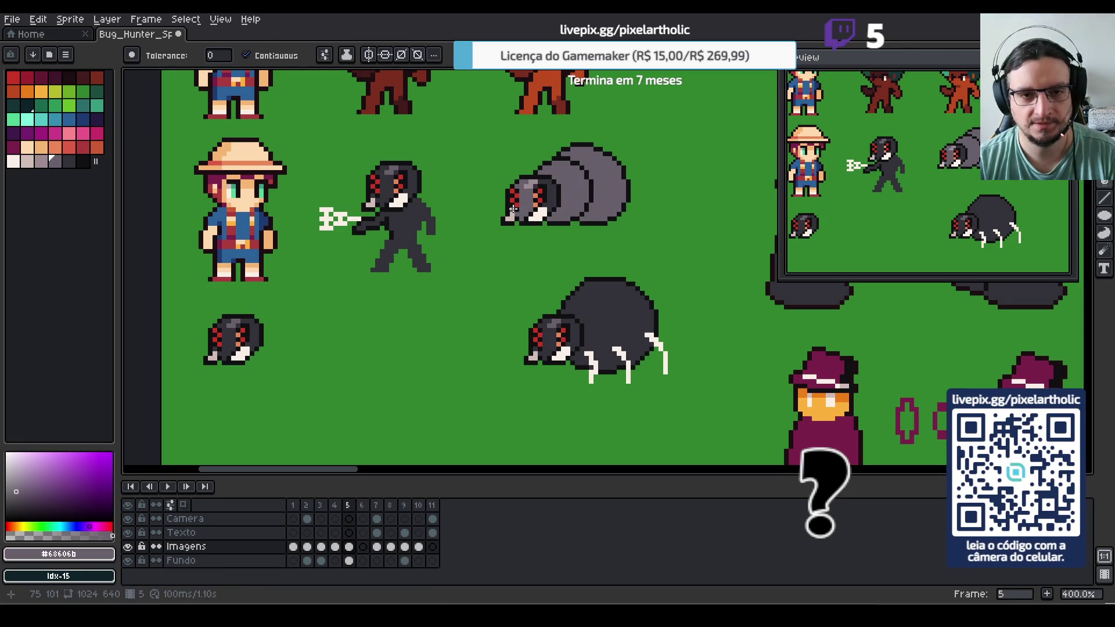